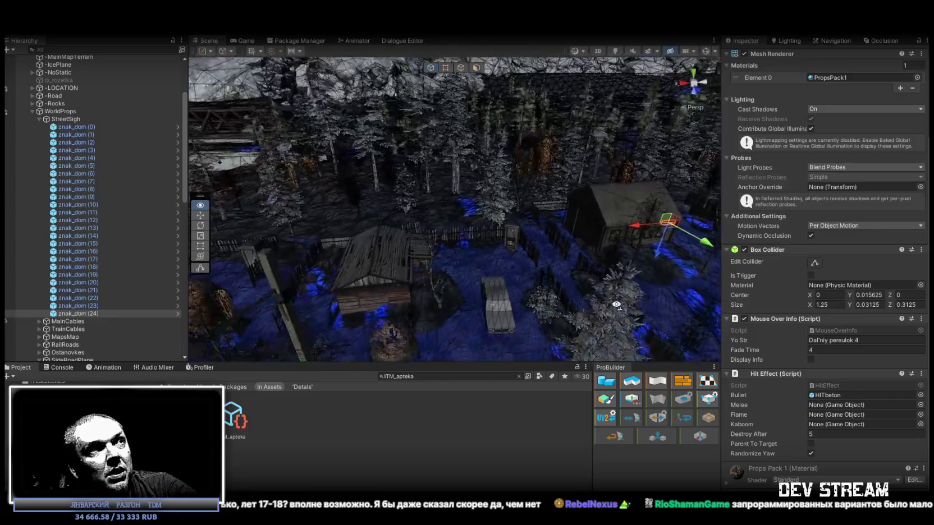
# - Orbit in on znak_dom (26) from the side to check it sits flush on the house wall
pyautogui.moveTo(353, 302)
pyautogui.mouseDown()
pyautogui.moveTo(477, 231)
pyautogui.moveTo(434, 225)
pyautogui.moveTo(448, 145)
pyautogui.moveTo(404, 171)
pyautogui.mouseUp()
pyautogui.moveTo(373, 221)
pyautogui.mouseDown()
pyautogui.moveTo(219, 159)
pyautogui.moveTo(432, 204)
pyautogui.moveTo(419, 230)
pyautogui.moveTo(600, 304)
pyautogui.moveTo(582, 234)
pyautogui.mouseUp()
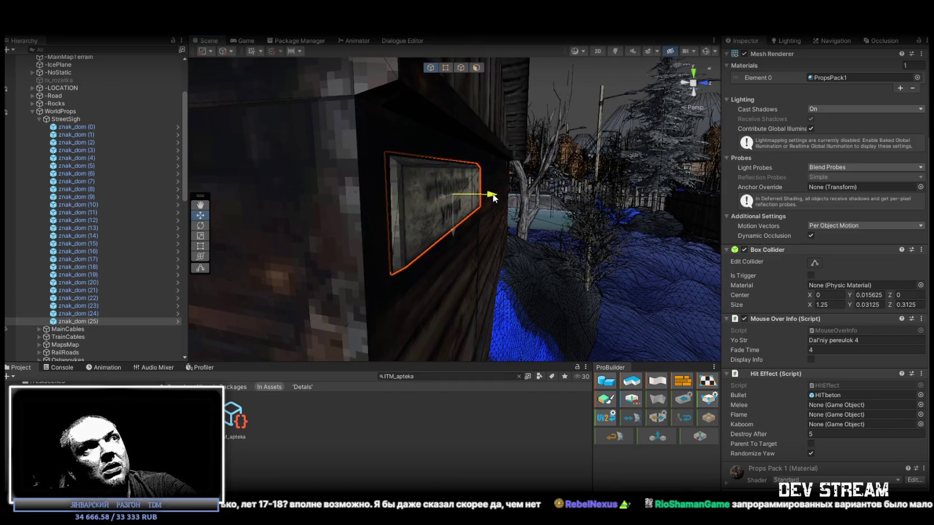
pyautogui.moveTo(494, 198)
pyautogui.mouseDown()
pyautogui.moveTo(260, 202)
pyautogui.moveTo(520, 250)
pyautogui.mouseUp()
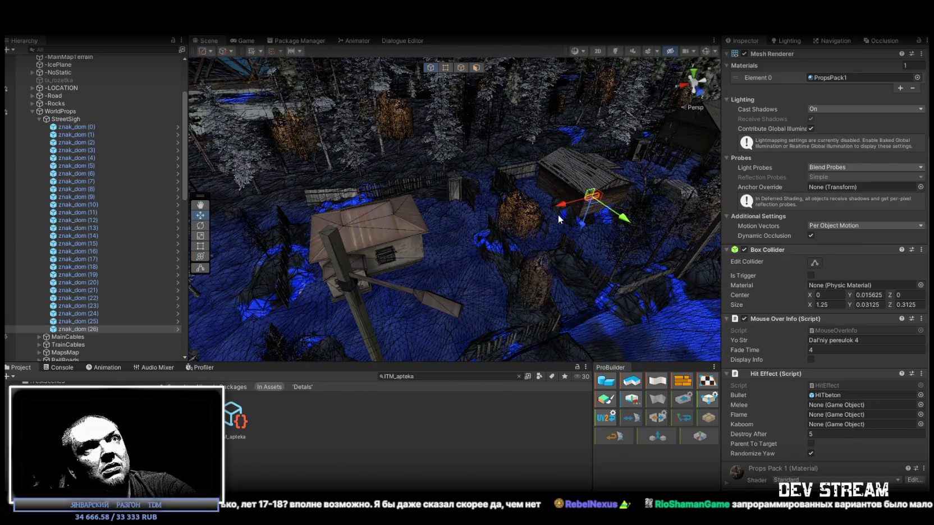
# - Slide znak_dom (26) onto the plaster wall above the boarded window and tilt it level
pyautogui.press('f')
pyautogui.moveTo(375, 254)
pyautogui.mouseDown()
pyautogui.moveTo(454, 147)
pyautogui.moveTo(449, 169)
pyautogui.moveTo(438, 130)
pyautogui.moveTo(498, 178)
pyautogui.mouseUp()
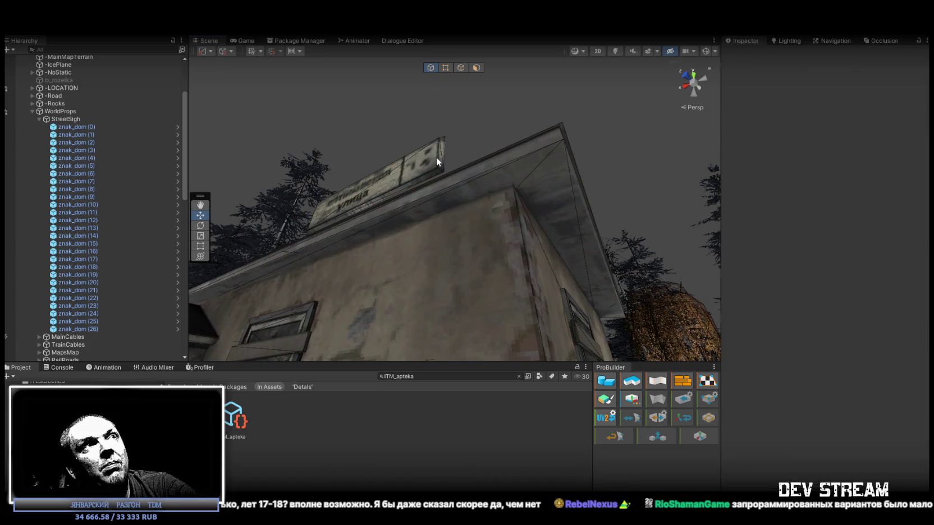
pyautogui.click(436, 157)
pyautogui.moveTo(447, 137)
pyautogui.mouseDown()
pyautogui.moveTo(525, 210)
pyautogui.moveTo(542, 254)
pyautogui.moveTo(528, 223)
pyautogui.moveTo(510, 250)
pyautogui.moveTo(570, 276)
pyautogui.mouseUp()
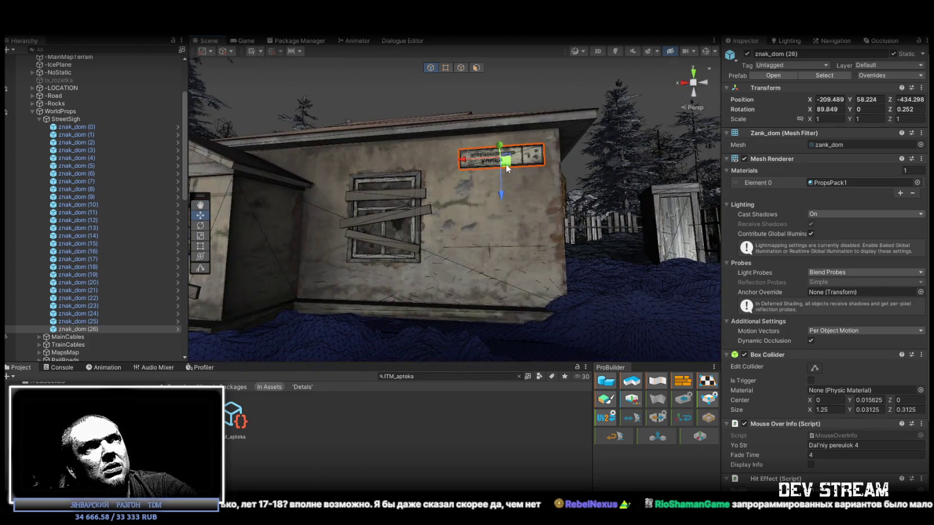
pyautogui.moveTo(503, 165)
pyautogui.mouseDown()
pyautogui.moveTo(337, 194)
pyautogui.moveTo(340, 179)
pyautogui.moveTo(522, 190)
pyautogui.moveTo(507, 201)
pyautogui.mouseUp()
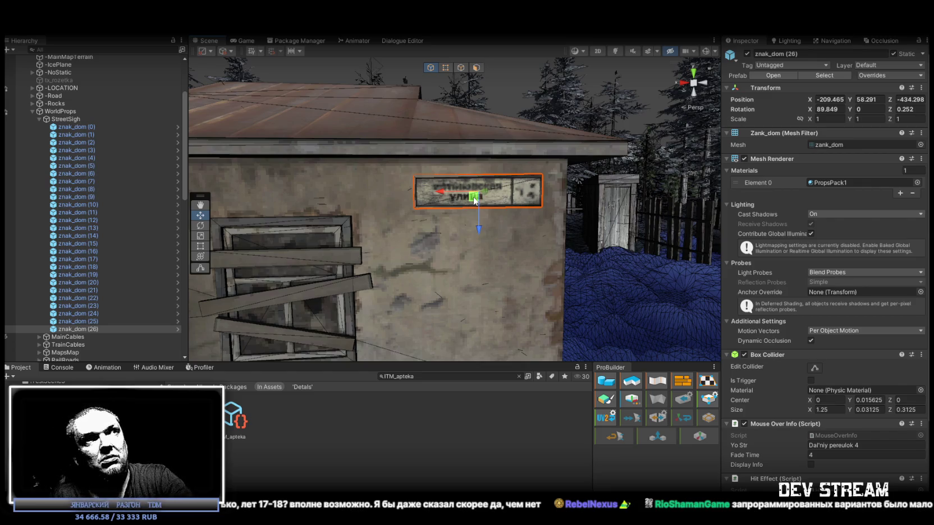
pyautogui.moveTo(423, 215)
pyautogui.mouseDown()
pyautogui.moveTo(459, 202)
pyautogui.moveTo(566, 247)
pyautogui.mouseUp()
pyautogui.moveTo(522, 215)
pyautogui.mouseDown()
pyautogui.moveTo(510, 219)
pyautogui.moveTo(532, 212)
pyautogui.moveTo(444, 202)
pyautogui.moveTo(322, 249)
pyautogui.moveTo(376, 281)
pyautogui.moveTo(344, 270)
pyautogui.moveTo(507, 241)
pyautogui.moveTo(649, 284)
pyautogui.mouseUp()
pyautogui.press('w')
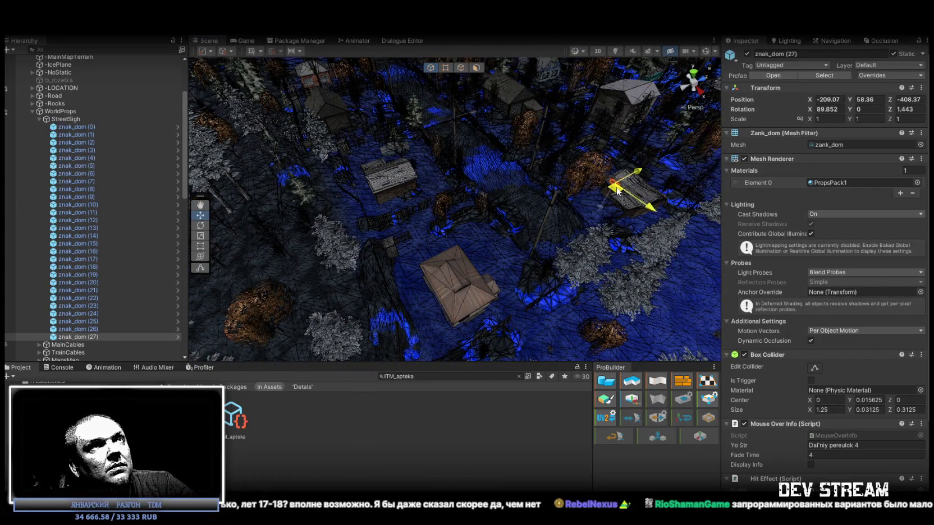
# - Move znak_dom (27) over to the log house and turn it to line up with the wall
pyautogui.moveTo(617, 191); pyautogui.dragTo(619, 190)
pyautogui.press('f')
pyautogui.press('e')
pyautogui.moveTo(510, 92)
pyautogui.mouseDown()
pyautogui.moveTo(540, 245)
pyautogui.moveTo(651, 285)
pyautogui.moveTo(601, 187)
pyautogui.mouseUp()
pyautogui.press('w')
pyautogui.moveTo(536, 200)
pyautogui.mouseDown()
pyautogui.moveTo(271, 249)
pyautogui.moveTo(476, 221)
pyautogui.moveTo(225, 208)
pyautogui.moveTo(223, 227)
pyautogui.moveTo(294, 166)
pyautogui.moveTo(314, 168)
pyautogui.mouseUp()
pyautogui.press('e')
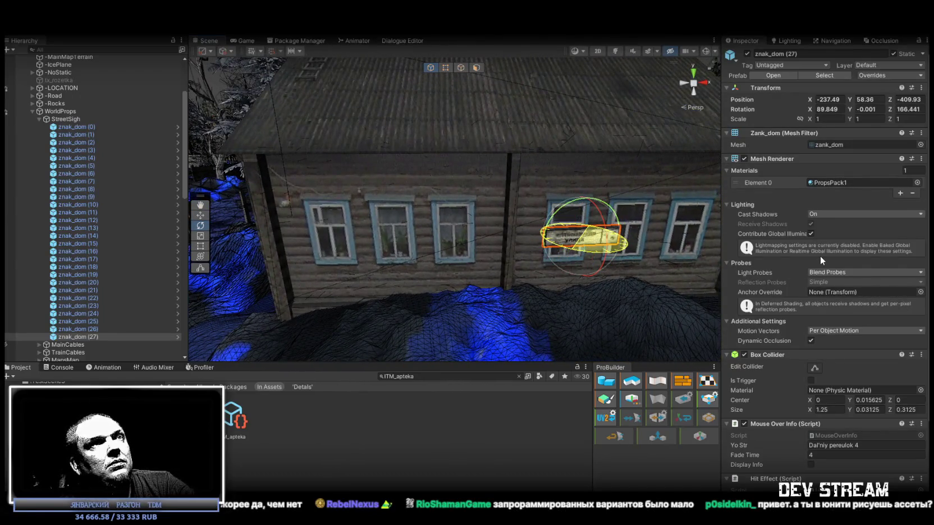
pyautogui.moveTo(561, 236)
pyautogui.mouseDown()
pyautogui.moveTo(603, 203)
pyautogui.moveTo(606, 229)
pyautogui.mouseUp()
pyautogui.press('w')
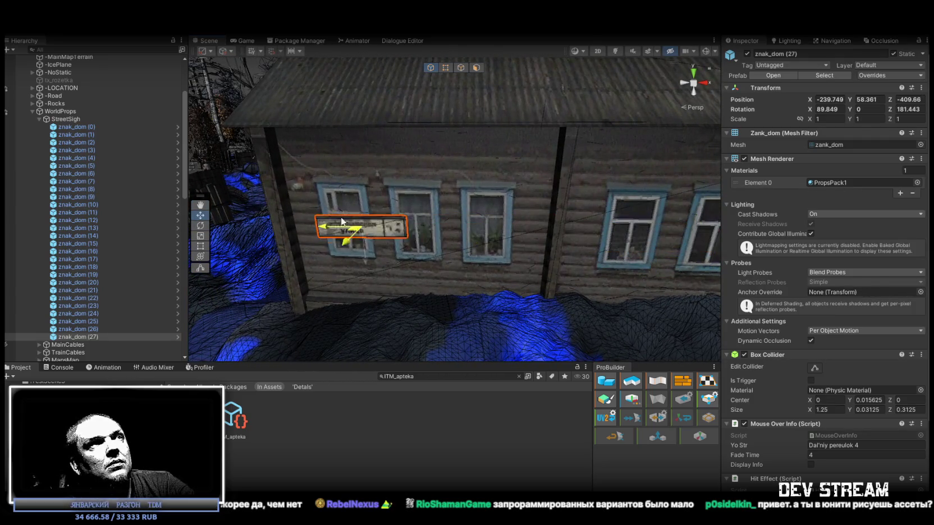
# - Nudge znak_dom (27) flush onto the log wall at X -241.875, Y 59.247, Z -408.984
pyautogui.moveTo(323, 211); pyautogui.dragTo(381, 252)
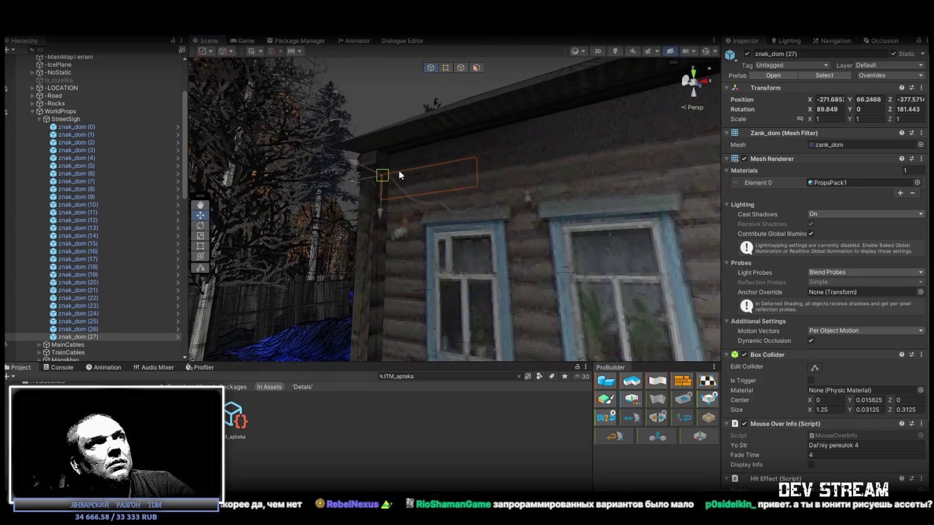
pyautogui.press('f')
pyautogui.press('e')
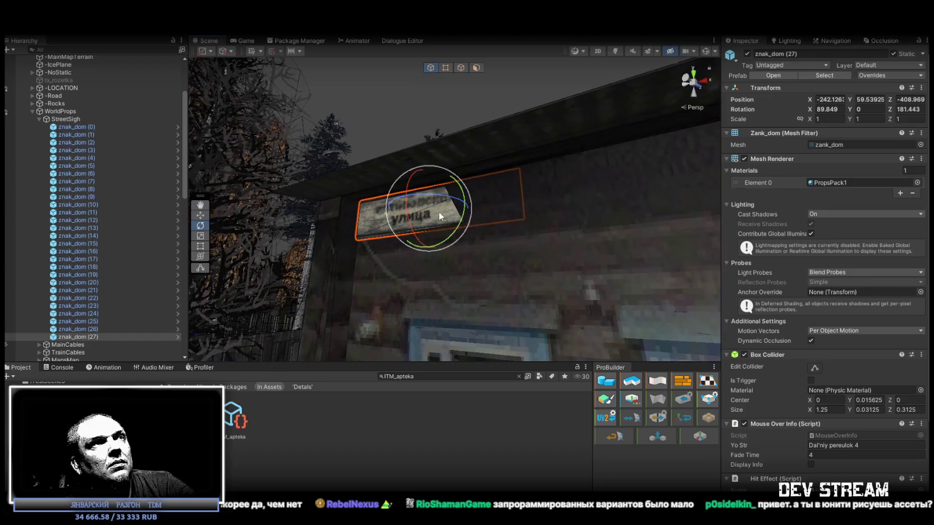
pyautogui.moveTo(450, 203)
pyautogui.mouseDown()
pyautogui.moveTo(492, 240)
pyautogui.moveTo(419, 202)
pyautogui.mouseUp()
pyautogui.press('w')
pyautogui.press('f')
pyautogui.moveTo(507, 183)
pyautogui.mouseDown()
pyautogui.moveTo(492, 174)
pyautogui.moveTo(516, 187)
pyautogui.mouseUp()
pyautogui.moveTo(487, 231)
pyautogui.mouseDown()
pyautogui.moveTo(465, 316)
pyautogui.moveTo(546, 317)
pyautogui.moveTo(502, 306)
pyautogui.moveTo(511, 292)
pyautogui.moveTo(592, 280)
pyautogui.moveTo(521, 329)
pyautogui.moveTo(543, 303)
pyautogui.moveTo(442, 307)
pyautogui.moveTo(629, 335)
pyautogui.mouseUp()
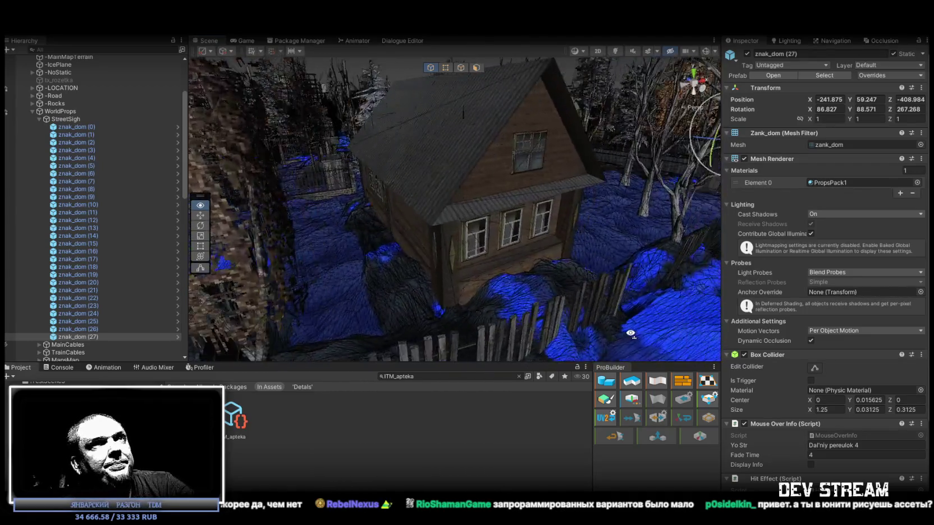
pyautogui.scroll(-10, 629, 335)
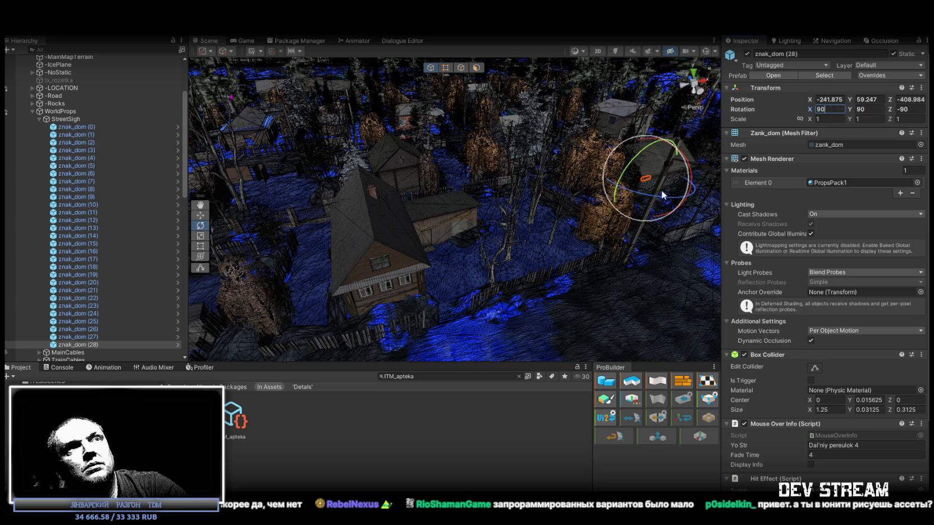
# - Move znak_dom (28) to the two-storey house, raising it up the wall and sliding it left
pyautogui.moveTo(663, 193); pyautogui.dragTo(660, 187)
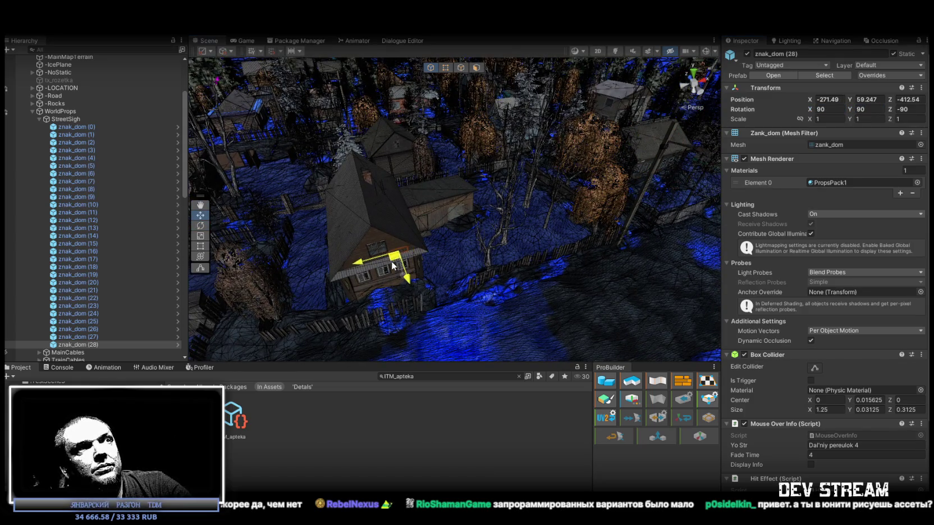
pyautogui.moveTo(392, 266); pyautogui.dragTo(393, 265)
pyautogui.scroll(10, 427, 236)
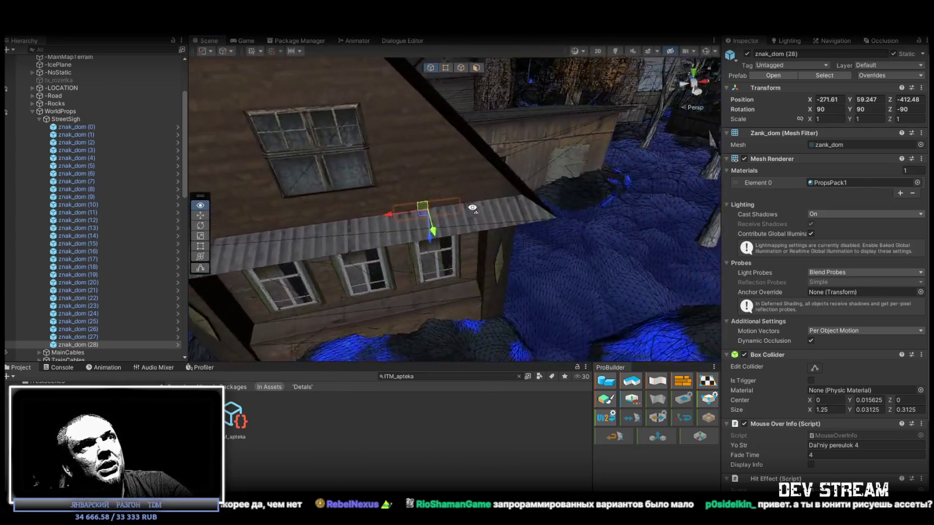
pyautogui.scroll(3, 472, 208)
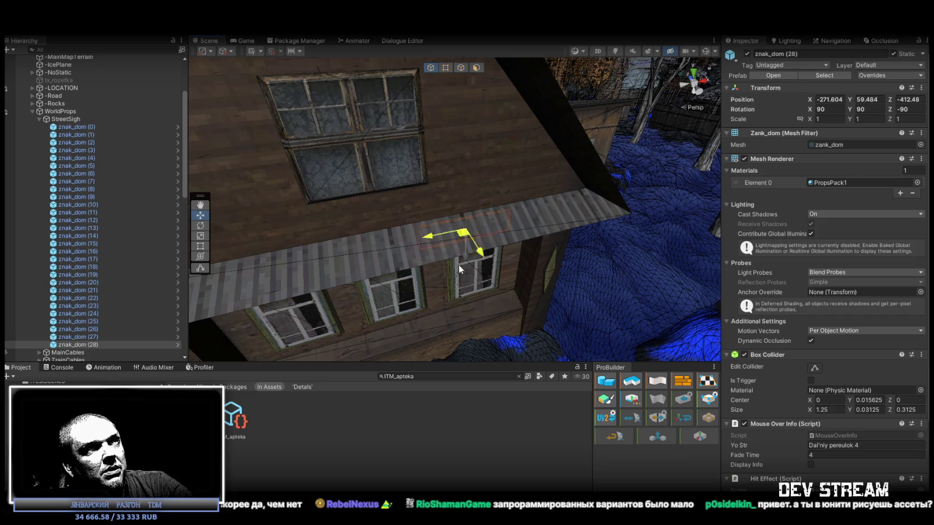
pyautogui.moveTo(473, 273)
pyautogui.mouseDown()
pyautogui.moveTo(438, 194)
pyautogui.moveTo(482, 174)
pyautogui.mouseUp()
pyautogui.scroll(5, 441, 184)
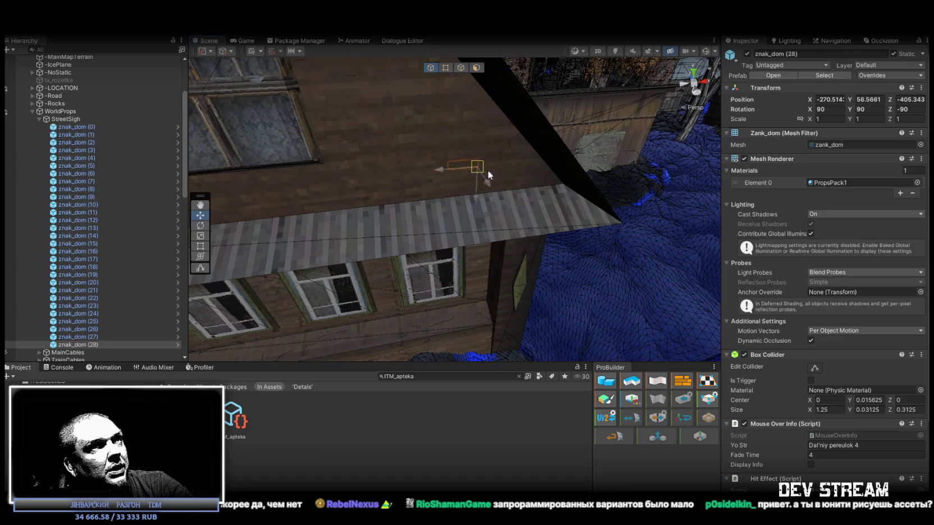
pyautogui.moveTo(505, 176)
pyautogui.mouseDown()
pyautogui.moveTo(431, 172)
pyautogui.moveTo(411, 160)
pyautogui.moveTo(532, 162)
pyautogui.mouseUp()
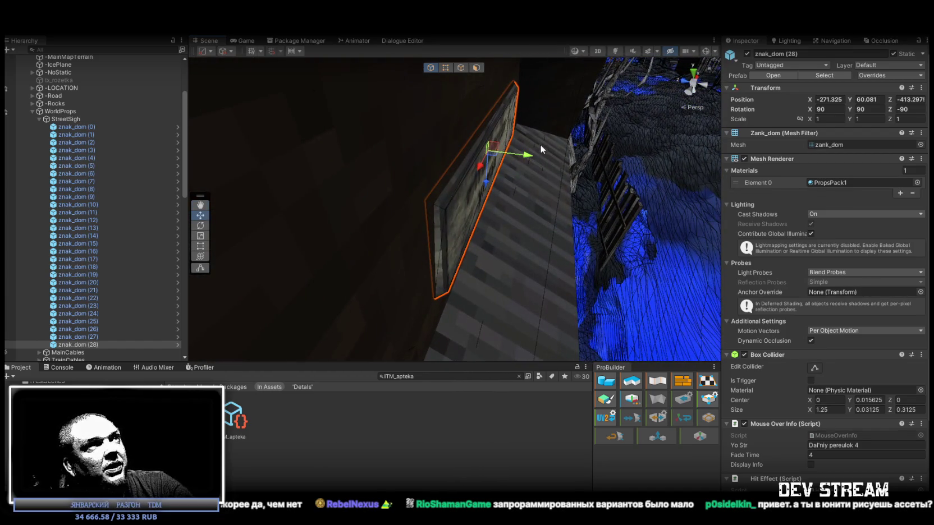
# - Tilt znak_dom (28) level above the porch roof and duplicate it as znak_dom (29)
pyautogui.press('e')
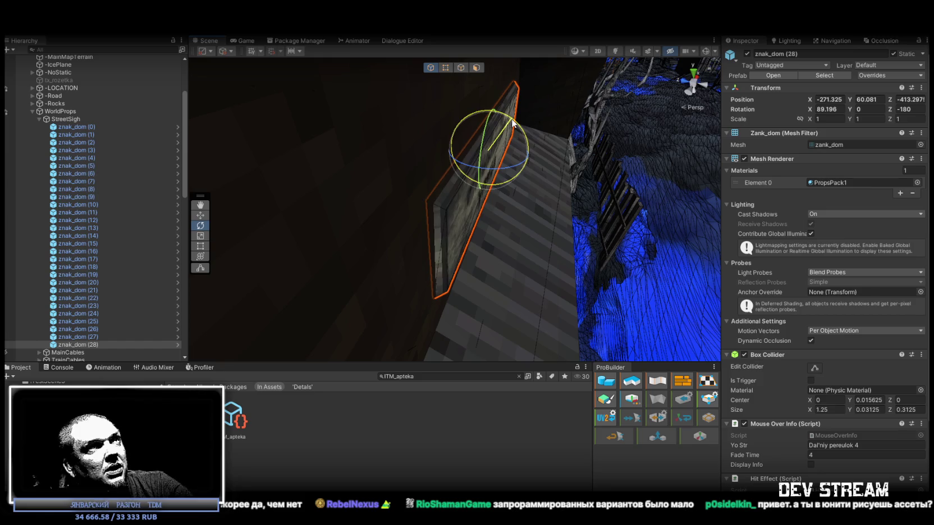
pyautogui.moveTo(516, 163); pyautogui.dragTo(517, 164)
pyautogui.moveTo(606, 145)
pyautogui.mouseDown()
pyautogui.moveTo(476, 142)
pyautogui.moveTo(304, 105)
pyautogui.moveTo(483, 146)
pyautogui.moveTo(572, 220)
pyautogui.mouseUp()
pyautogui.press('w')
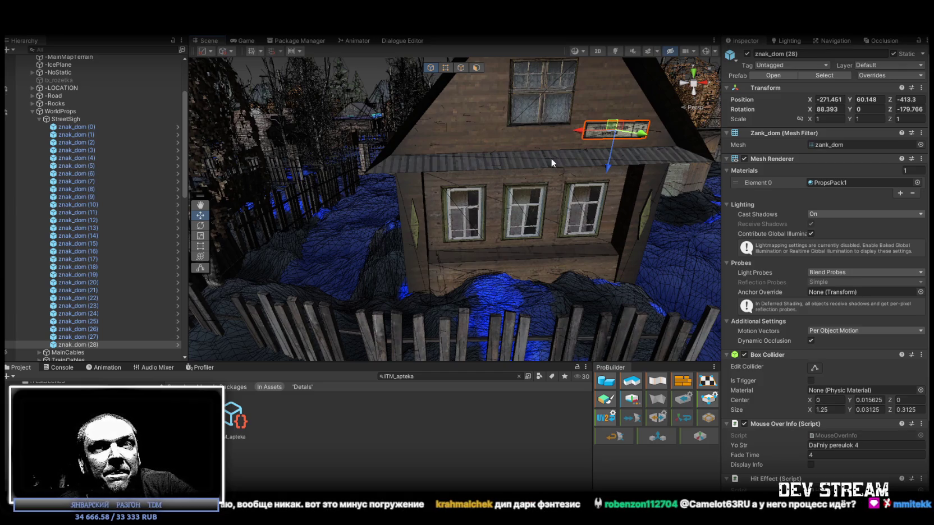
pyautogui.moveTo(562, 147)
pyautogui.mouseDown()
pyautogui.moveTo(493, 159)
pyautogui.moveTo(487, 118)
pyautogui.moveTo(488, 187)
pyautogui.moveTo(404, 190)
pyautogui.moveTo(502, 245)
pyautogui.moveTo(546, 258)
pyautogui.moveTo(478, 242)
pyautogui.moveTo(557, 267)
pyautogui.moveTo(568, 259)
pyautogui.moveTo(610, 271)
pyautogui.mouseUp()
pyautogui.hotkey('ctrl', 'd')
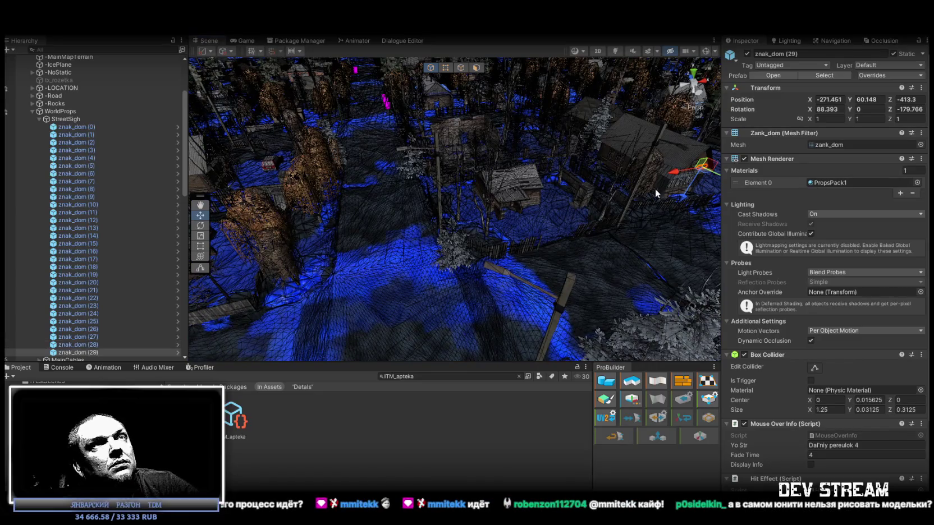
# - Drag znak_dom (29) across the village onto a log house wall at X -343.276, Y 58.824
pyautogui.moveTo(266, 274)
pyautogui.mouseDown()
pyautogui.moveTo(410, 249)
pyautogui.moveTo(544, 255)
pyautogui.mouseUp()
pyautogui.moveTo(300, 247); pyautogui.dragTo(306, 225)
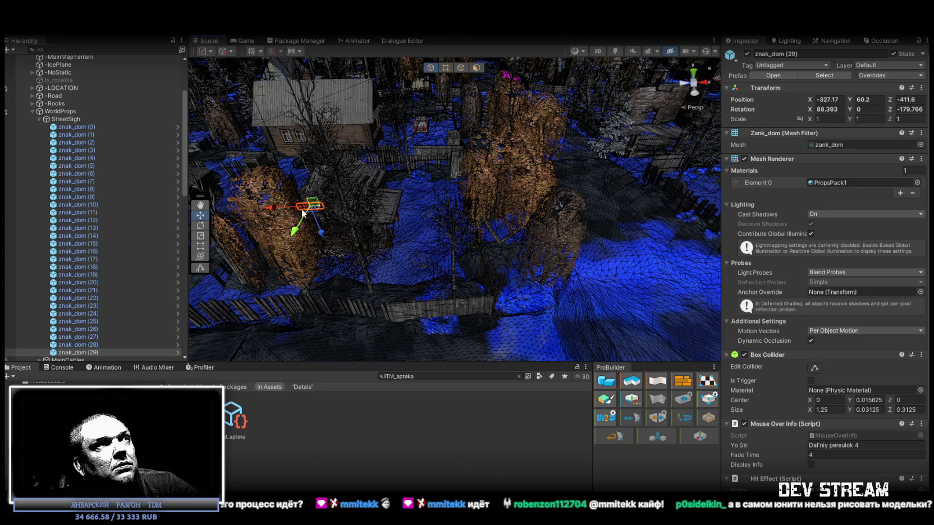
pyautogui.press('s')
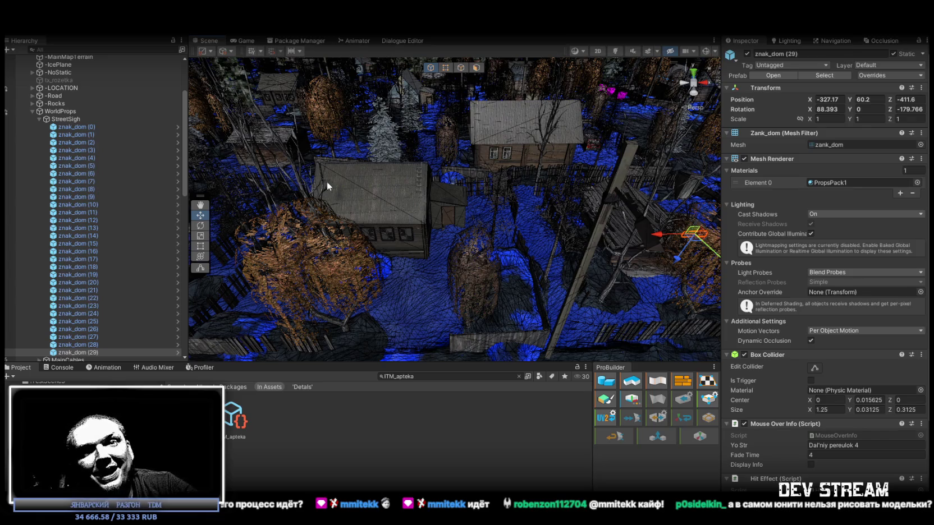
pyautogui.moveTo(615, 209)
pyautogui.mouseDown()
pyautogui.moveTo(320, 285)
pyautogui.moveTo(305, 117)
pyautogui.moveTo(491, 123)
pyautogui.moveTo(472, 119)
pyautogui.moveTo(443, 227)
pyautogui.moveTo(430, 205)
pyautogui.moveTo(513, 215)
pyautogui.mouseUp()
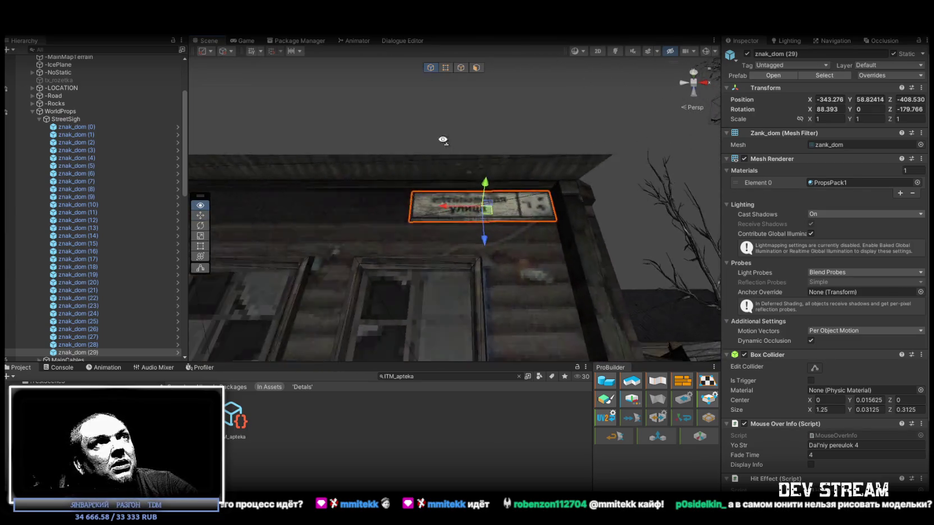
# - Shift znak_dom (29) slightly down and left so it sits flush over the log house windows
pyautogui.scroll(5, 512, 215)
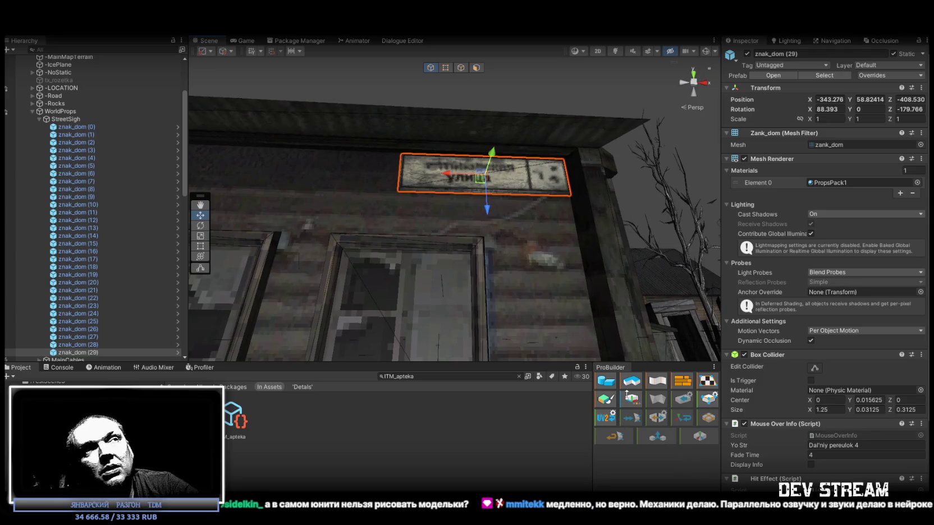
pyautogui.moveTo(468, 195)
pyautogui.mouseDown()
pyautogui.moveTo(544, 204)
pyautogui.moveTo(502, 232)
pyautogui.moveTo(505, 239)
pyautogui.mouseUp()
pyautogui.moveTo(584, 207)
pyautogui.mouseDown()
pyautogui.moveTo(483, 224)
pyautogui.moveTo(432, 246)
pyautogui.moveTo(411, 235)
pyautogui.moveTo(396, 261)
pyautogui.moveTo(418, 285)
pyautogui.moveTo(444, 244)
pyautogui.moveTo(473, 256)
pyautogui.moveTo(467, 236)
pyautogui.moveTo(477, 237)
pyautogui.mouseUp()
pyautogui.scroll(-2, 458, 235)
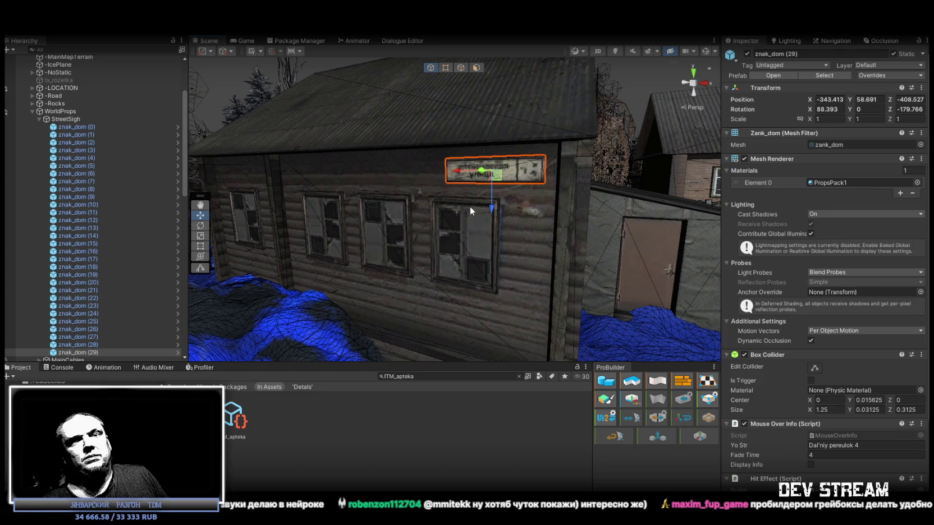
pyautogui.moveTo(526, 156)
pyautogui.mouseDown()
pyautogui.moveTo(586, 108)
pyautogui.moveTo(523, 164)
pyautogui.mouseUp()
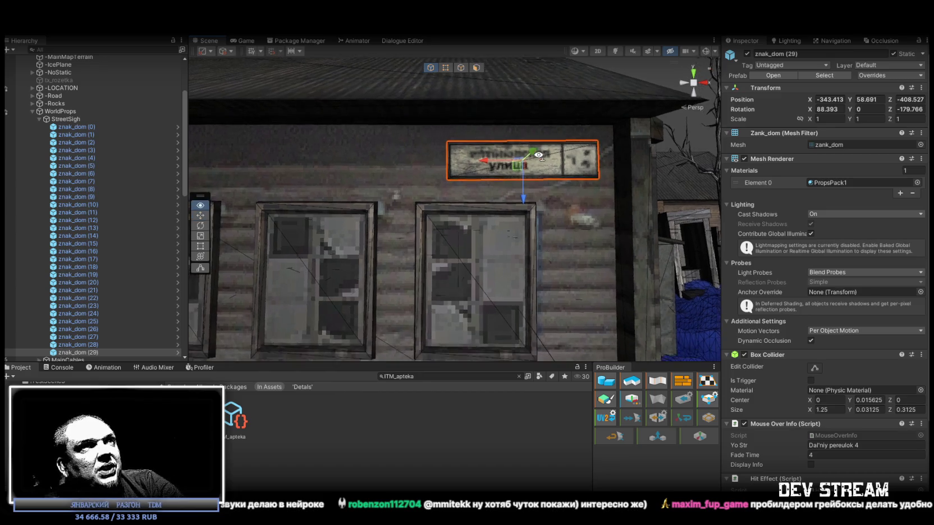
pyautogui.moveTo(490, 162)
pyautogui.mouseDown()
pyautogui.moveTo(465, 162)
pyautogui.moveTo(560, 186)
pyautogui.moveTo(571, 257)
pyautogui.moveTo(620, 288)
pyautogui.moveTo(295, 278)
pyautogui.moveTo(479, 224)
pyautogui.moveTo(488, 180)
pyautogui.moveTo(442, 185)
pyautogui.moveTo(223, 157)
pyautogui.moveTo(234, 196)
pyautogui.moveTo(339, 240)
pyautogui.moveTo(611, 242)
pyautogui.moveTo(427, 247)
pyautogui.moveTo(614, 198)
pyautogui.moveTo(623, 214)
pyautogui.moveTo(646, 219)
pyautogui.moveTo(677, 204)
pyautogui.moveTo(670, 230)
pyautogui.moveTo(614, 206)
pyautogui.moveTo(358, 302)
pyautogui.moveTo(367, 277)
pyautogui.mouseUp()
# - Duplicate the sign as znak_dom (30) and frame the view on it
pyautogui.hotkey('ctrl', 'd')
pyautogui.press('f')
pyautogui.moveTo(390, 179)
pyautogui.mouseDown()
pyautogui.moveTo(344, 190)
pyautogui.moveTo(464, 226)
pyautogui.moveTo(299, 206)
pyautogui.moveTo(339, 289)
pyautogui.moveTo(325, 271)
pyautogui.moveTo(349, 222)
pyautogui.moveTo(343, 213)
pyautogui.mouseUp()
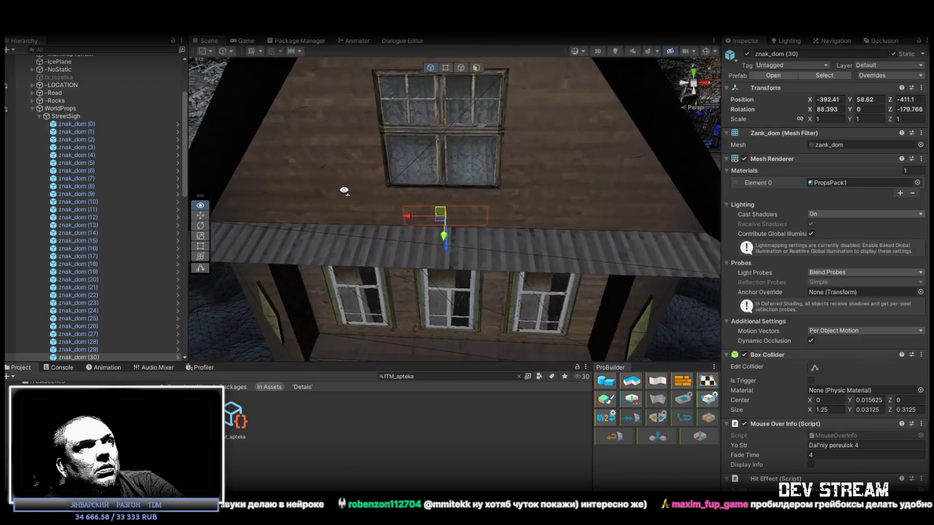
# - Slide znak_dom (30) along the gable above the porch roof to X -390.894, Z -412.111
pyautogui.moveTo(264, 207)
pyautogui.mouseDown()
pyautogui.moveTo(437, 202)
pyautogui.moveTo(483, 230)
pyautogui.moveTo(544, 246)
pyautogui.mouseUp()
pyautogui.moveTo(506, 221)
pyautogui.mouseDown()
pyautogui.moveTo(549, 242)
pyautogui.moveTo(488, 186)
pyautogui.moveTo(484, 291)
pyautogui.moveTo(493, 314)
pyautogui.moveTo(485, 294)
pyautogui.moveTo(492, 298)
pyautogui.moveTo(523, 250)
pyautogui.mouseUp()
pyautogui.press('e')
pyautogui.press('w')
pyautogui.moveTo(466, 226)
pyautogui.mouseDown()
pyautogui.moveTo(475, 210)
pyautogui.moveTo(483, 235)
pyautogui.moveTo(493, 197)
pyautogui.moveTo(485, 234)
pyautogui.mouseUp()
pyautogui.press('e')
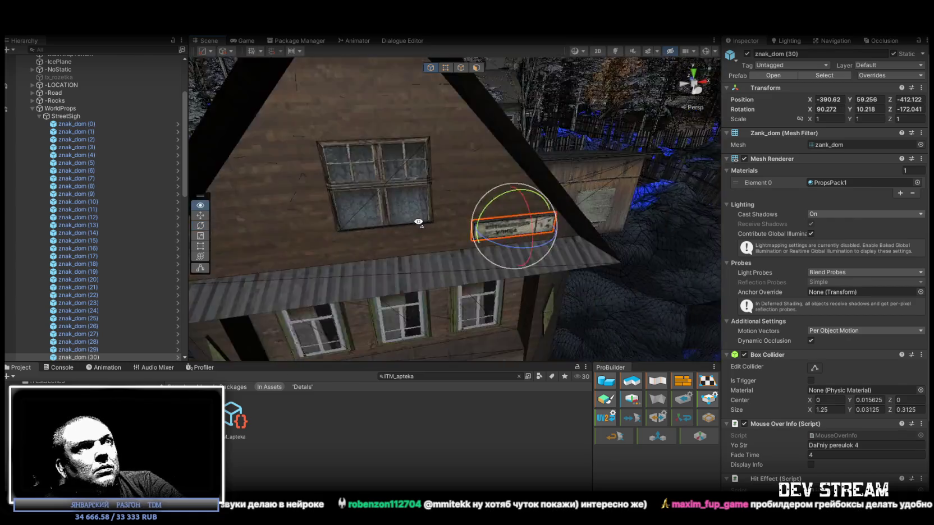
pyautogui.press('w')
pyautogui.moveTo(461, 145); pyautogui.dragTo(437, 146)
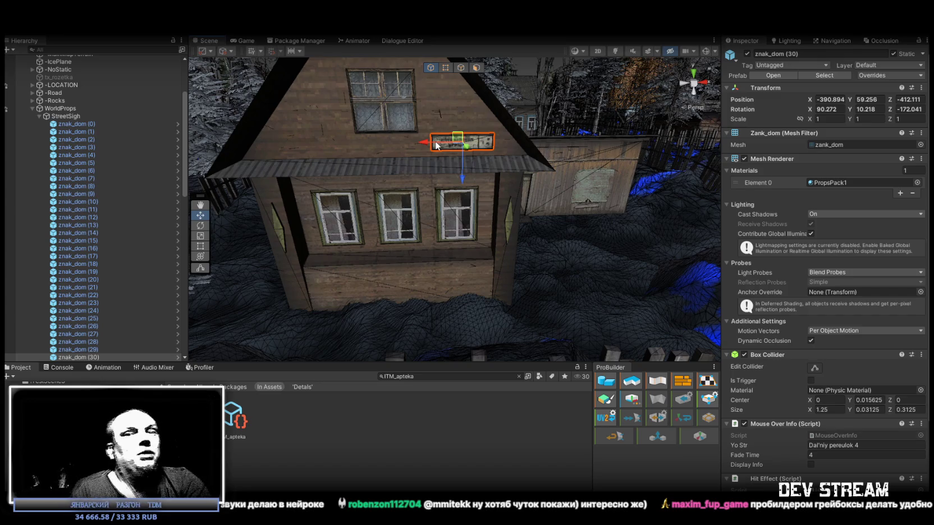
pyautogui.moveTo(504, 200)
pyautogui.mouseDown()
pyautogui.moveTo(382, 187)
pyautogui.moveTo(277, 211)
pyautogui.moveTo(359, 275)
pyautogui.moveTo(307, 246)
pyautogui.mouseUp()
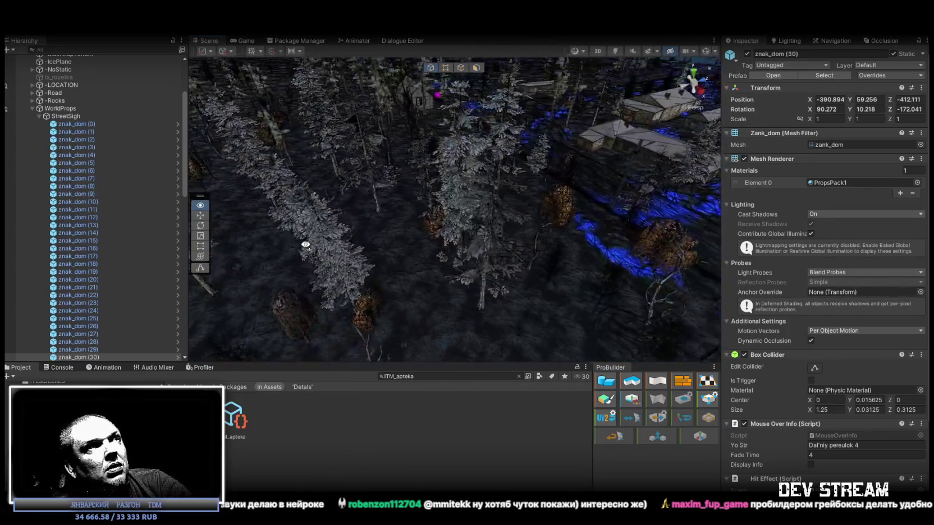
# - Duplicate the sign as znak_dom (31) and move it onto the red-brick building's upper wall
pyautogui.press('f')
pyautogui.moveTo(752, 253)
pyautogui.mouseDown()
pyautogui.moveTo(609, 265)
pyautogui.moveTo(645, 309)
pyautogui.mouseUp()
pyautogui.hotkey('ctrl', 'd')
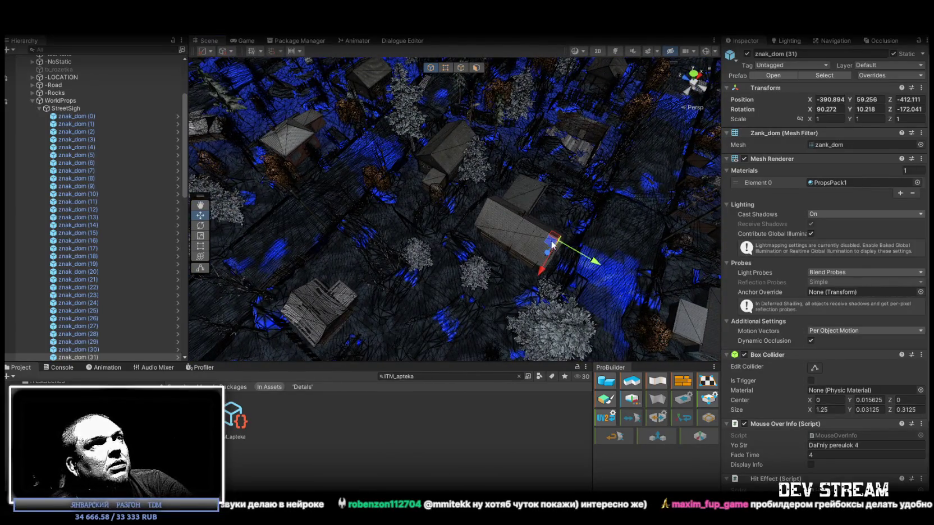
pyautogui.moveTo(286, 152)
pyautogui.mouseDown()
pyautogui.moveTo(331, 99)
pyautogui.moveTo(892, 91)
pyautogui.moveTo(79, 93)
pyautogui.mouseUp()
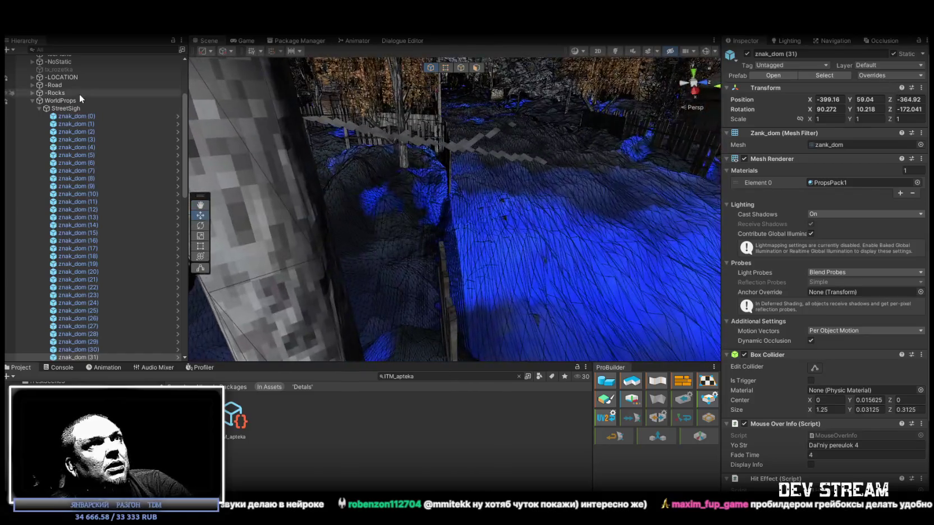
pyautogui.moveTo(538, 134)
pyautogui.mouseDown()
pyautogui.moveTo(352, 120)
pyautogui.moveTo(433, 124)
pyautogui.moveTo(511, 150)
pyautogui.moveTo(566, 82)
pyautogui.moveTo(552, 150)
pyautogui.mouseUp()
pyautogui.moveTo(497, 176)
pyautogui.mouseDown()
pyautogui.moveTo(510, 117)
pyautogui.moveTo(426, 106)
pyautogui.moveTo(449, 118)
pyautogui.mouseUp()
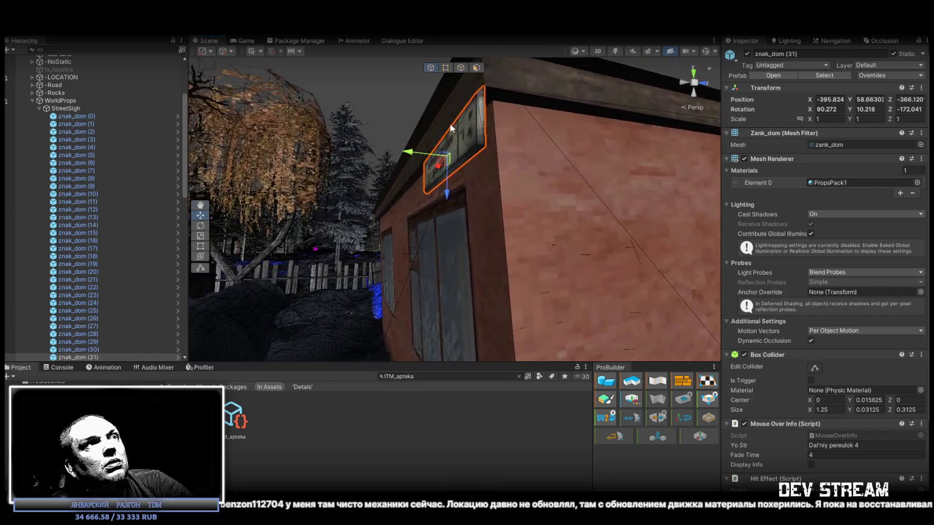
pyautogui.moveTo(438, 157)
pyautogui.mouseDown()
pyautogui.moveTo(366, 140)
pyautogui.moveTo(363, 131)
pyautogui.moveTo(387, 140)
pyautogui.moveTo(403, 129)
pyautogui.moveTo(361, 143)
pyautogui.moveTo(364, 152)
pyautogui.moveTo(382, 126)
pyautogui.moveTo(442, 115)
pyautogui.moveTo(373, 133)
pyautogui.moveTo(411, 161)
pyautogui.moveTo(416, 184)
pyautogui.mouseUp()
# - Rotate znak_dom (31) flat against the brick wall at X -396.027, Y 58.66, Z -366.01
pyautogui.press('e')
pyautogui.press('w')
pyautogui.press('e')
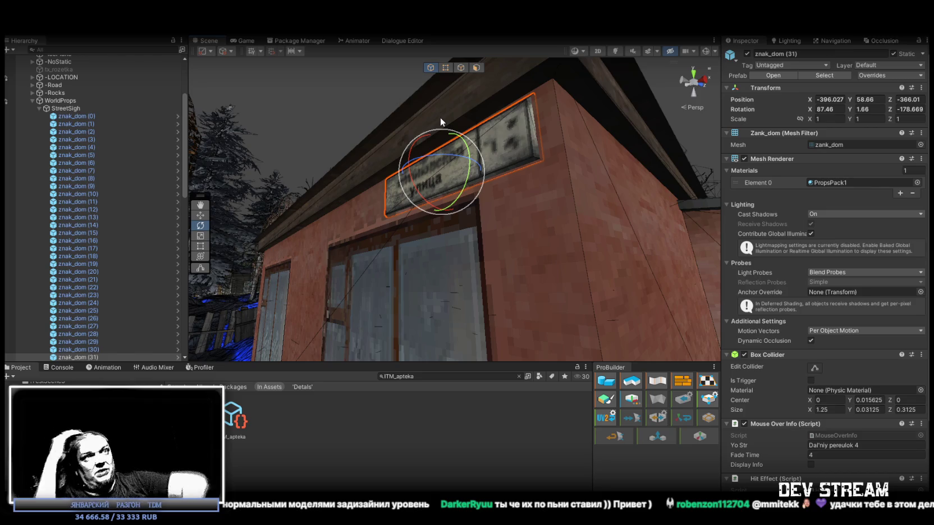
pyautogui.moveTo(517, 204)
pyautogui.mouseDown()
pyautogui.moveTo(550, 202)
pyautogui.moveTo(683, 244)
pyautogui.moveTo(598, 233)
pyautogui.moveTo(585, 257)
pyautogui.moveTo(908, 293)
pyautogui.moveTo(899, 257)
pyautogui.moveTo(482, 247)
pyautogui.moveTo(542, 251)
pyautogui.moveTo(408, 213)
pyautogui.mouseUp()
pyautogui.moveTo(416, 176); pyautogui.dragTo(93, 152)
pyautogui.scroll(5, 93, 152)
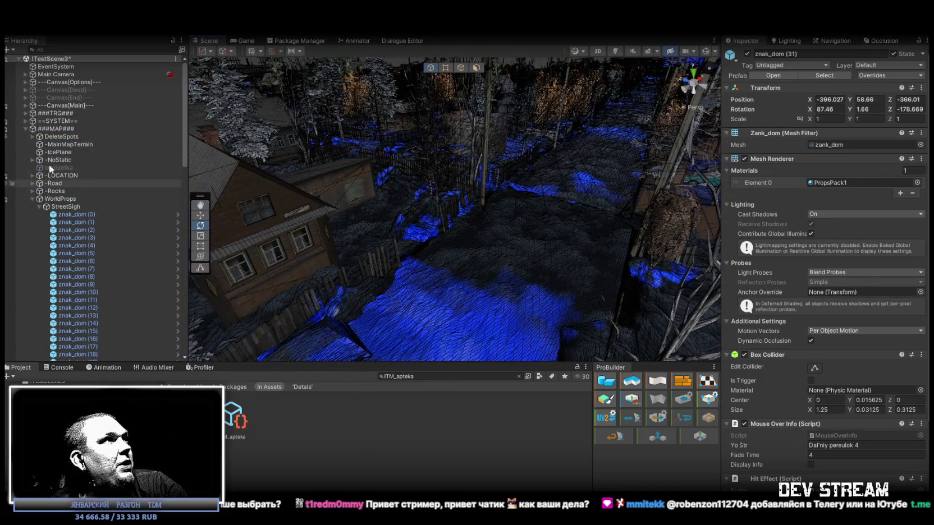
# - Select the Player and reposition it near the signed houses
pyautogui.click(44, 136)
pyautogui.press('f')
pyautogui.moveTo(460, 185); pyautogui.dragTo(577, 96)
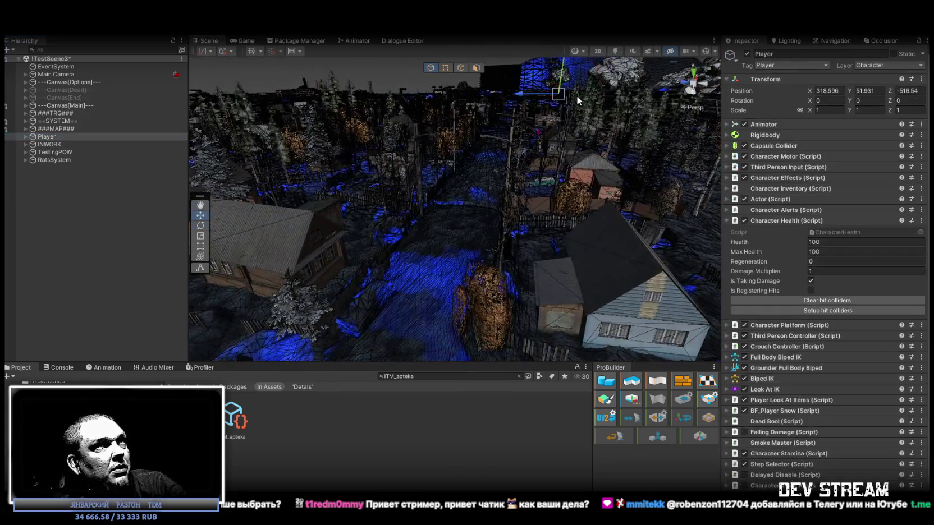
pyautogui.moveTo(486, 238)
pyautogui.mouseDown()
pyautogui.moveTo(555, 226)
pyautogui.moveTo(349, 372)
pyautogui.moveTo(412, 292)
pyautogui.mouseUp()
pyautogui.press('f')
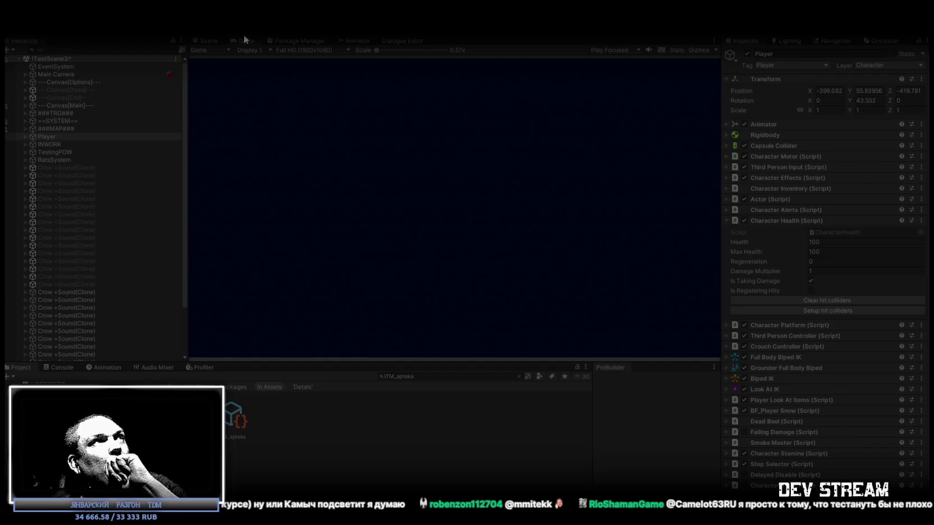
# - Maximize the Game view and walk the character down the snowy street past the fence and houses
pyautogui.doubleClick(239, 37)
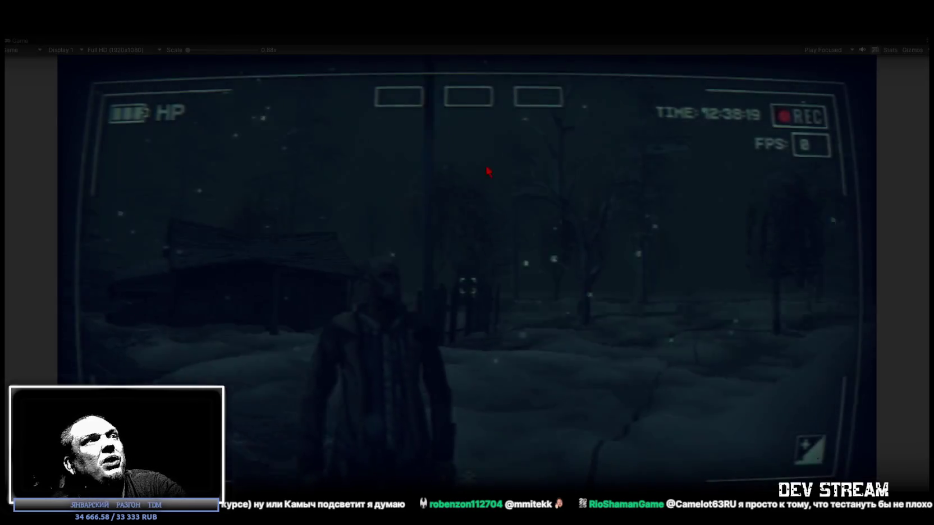
pyautogui.click(487, 171)
pyautogui.press('w')
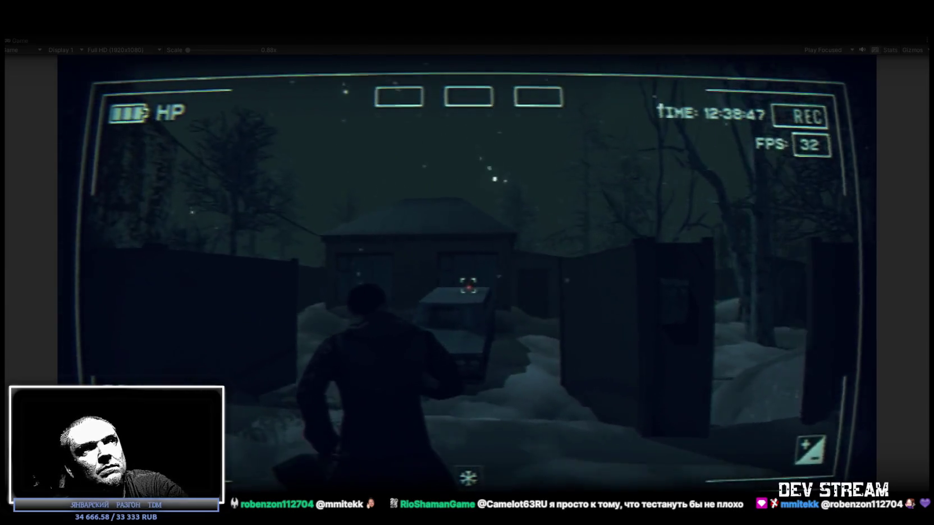
pyautogui.press('w')
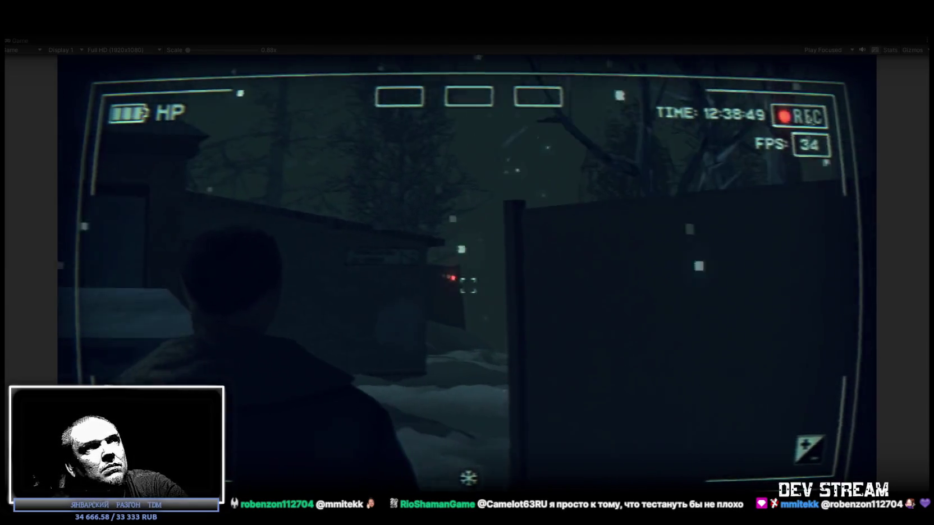
pyautogui.press('w')
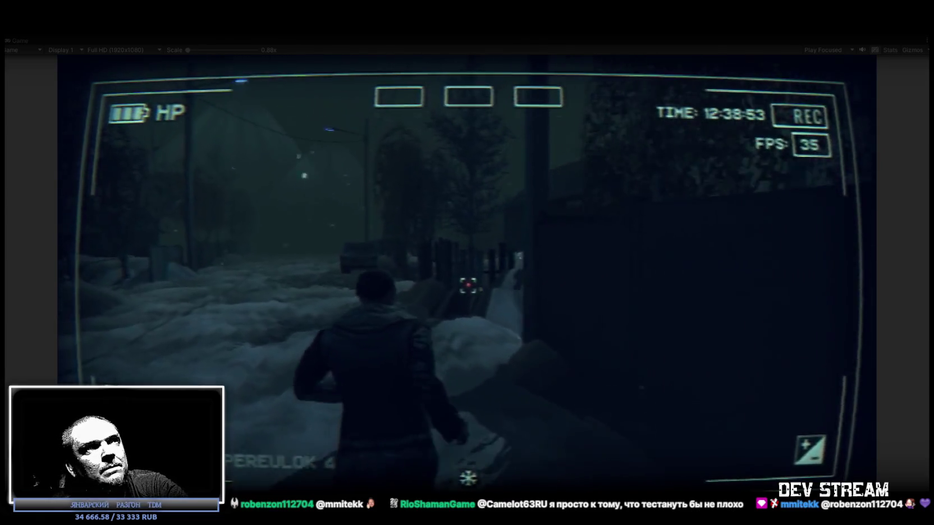
pyautogui.press('w')
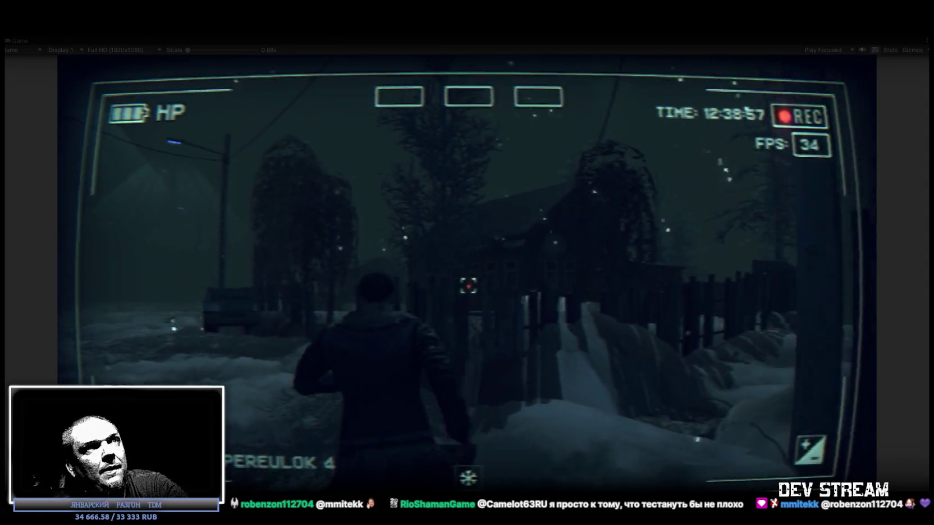
pyautogui.press('w')
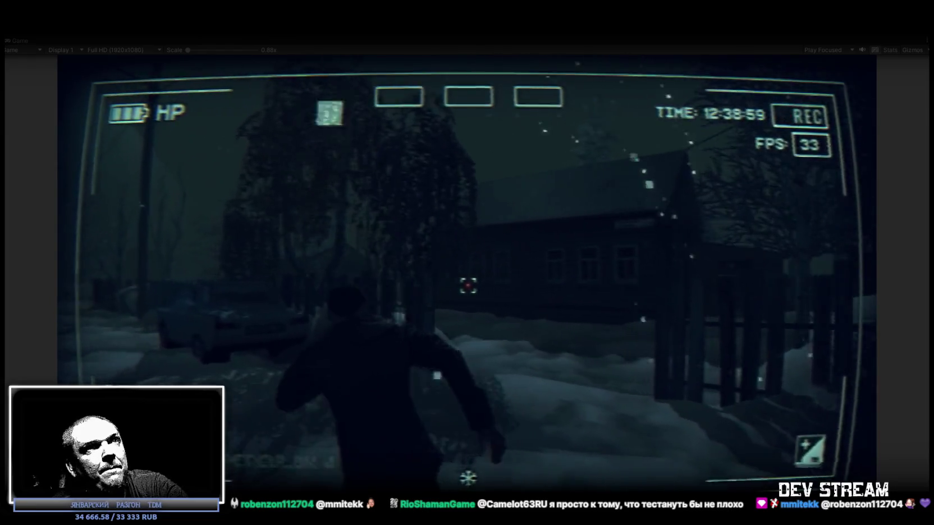
pyautogui.press('w')
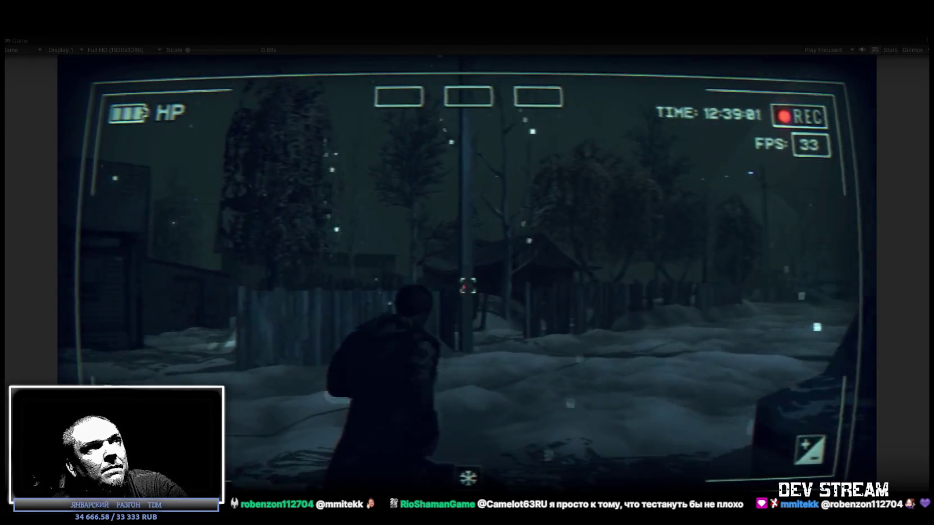
pyautogui.press('w')
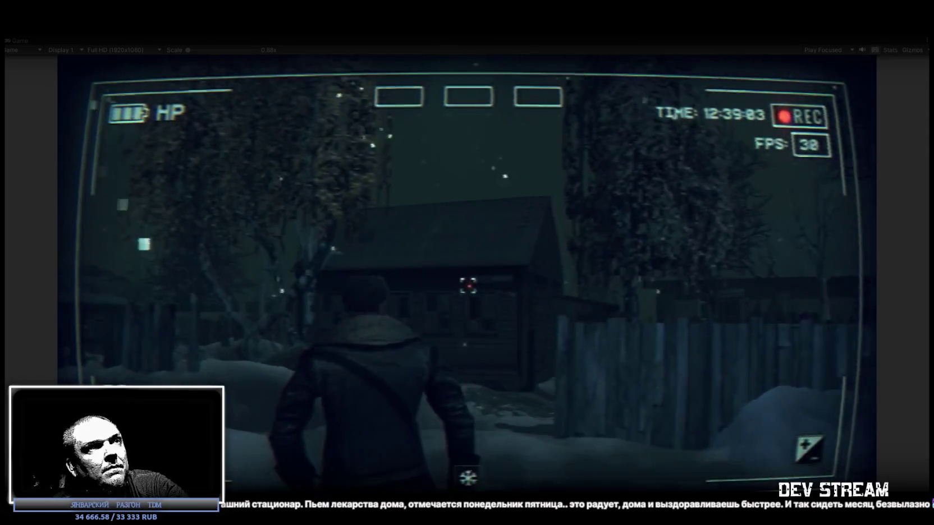
pyautogui.press('w')
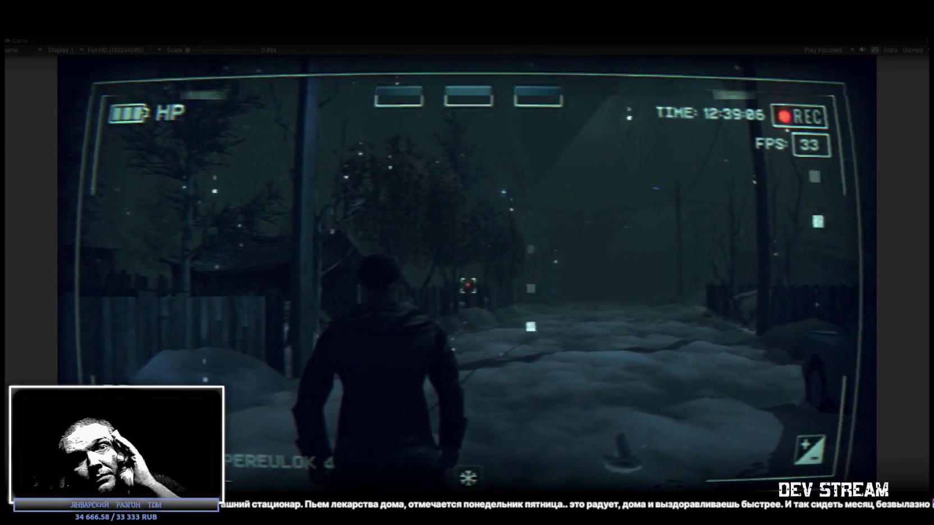
pyautogui.press('w')
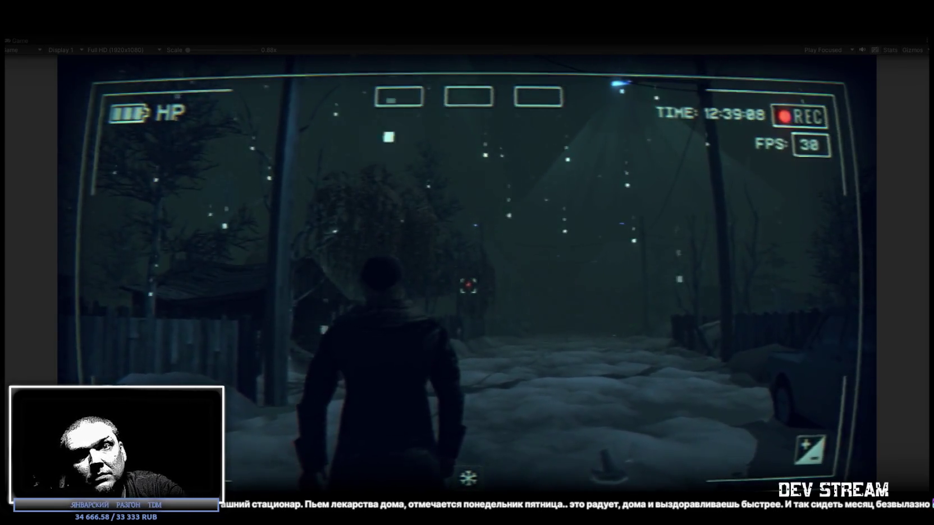
pyautogui.press('w')
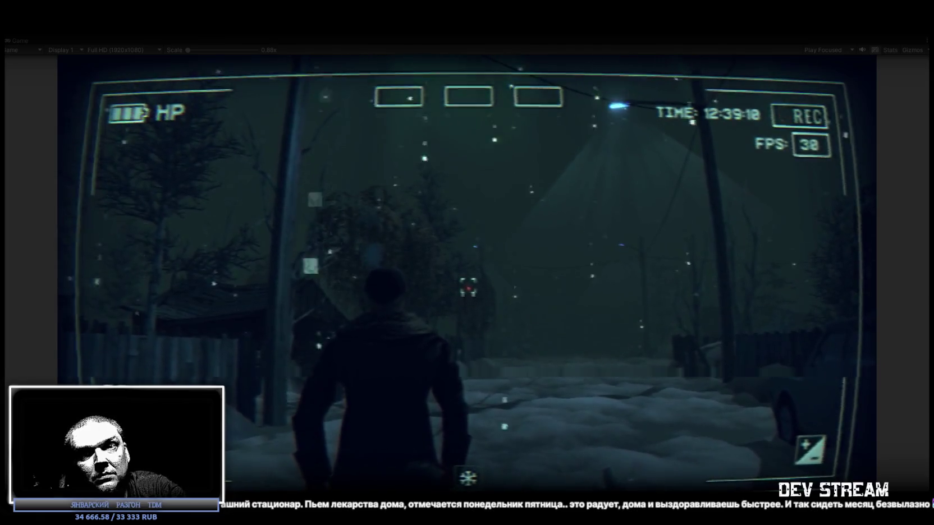
pyautogui.press('w')
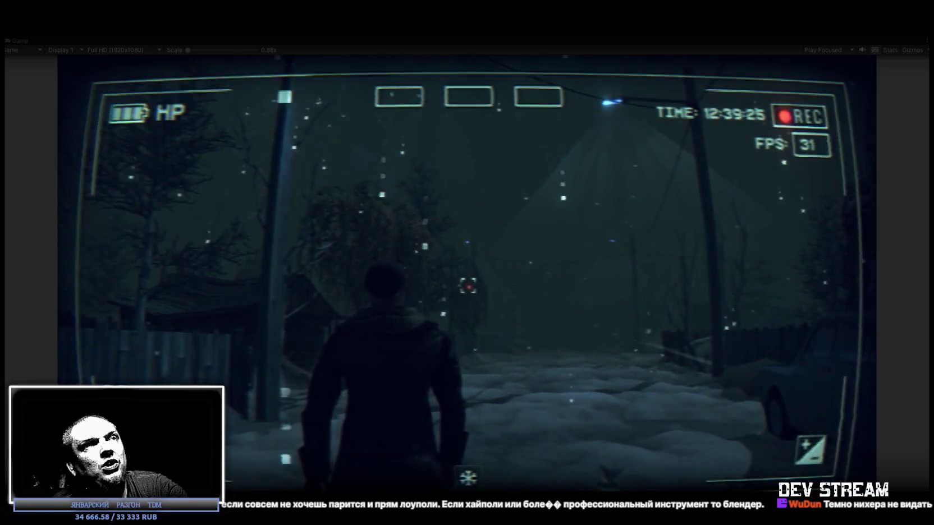
# - Adjust the in-game Video contrast, first to its minimum, then back up to about halfway
pyautogui.press('Tab')
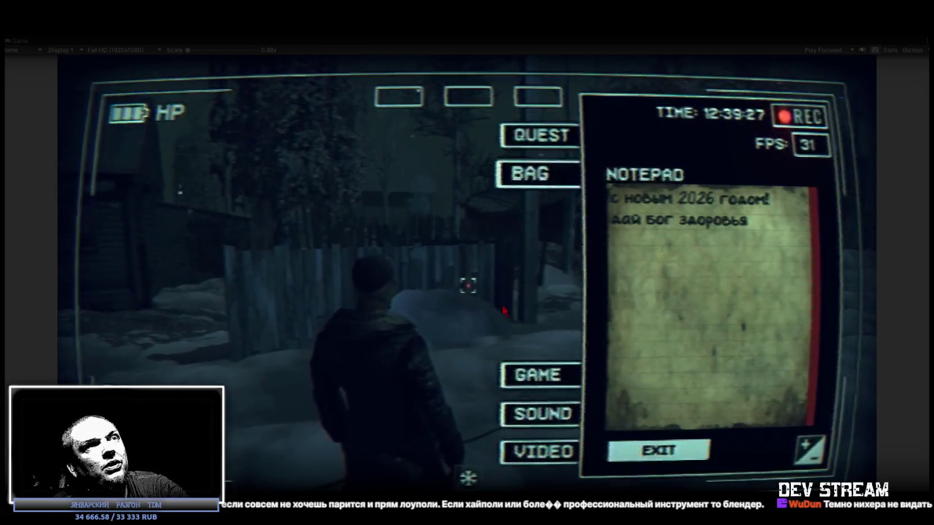
pyautogui.click(545, 452)
pyautogui.click(544, 381)
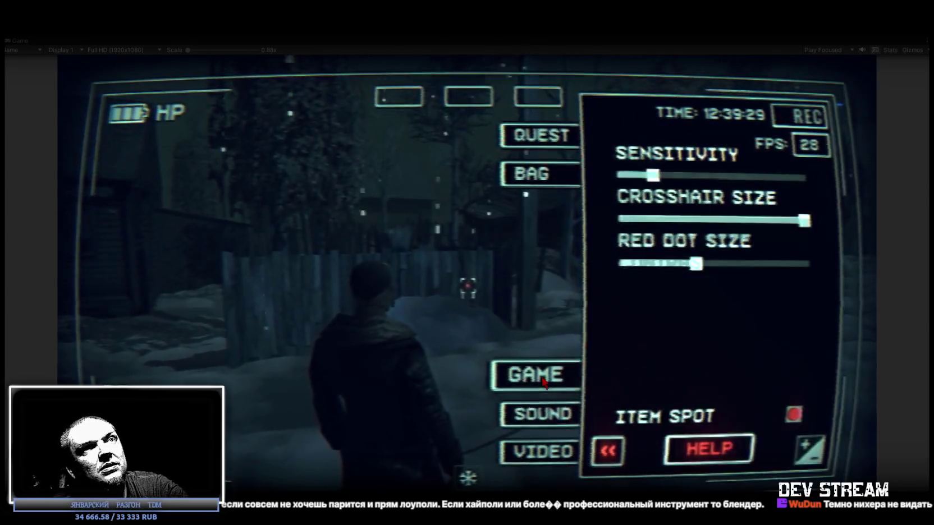
pyautogui.click(542, 452)
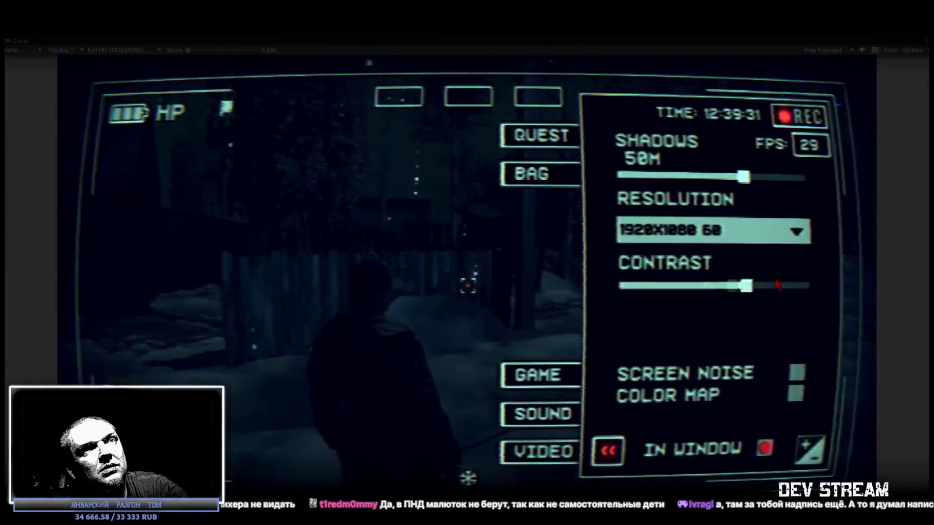
pyautogui.moveTo(746, 286); pyautogui.dragTo(620, 286)
pyautogui.click(608, 450)
pyautogui.press('w')
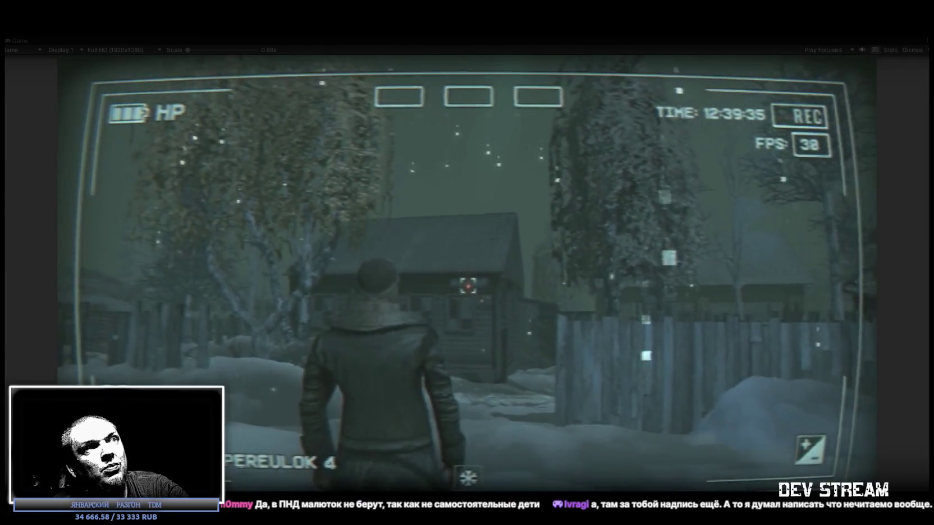
pyautogui.press('w')
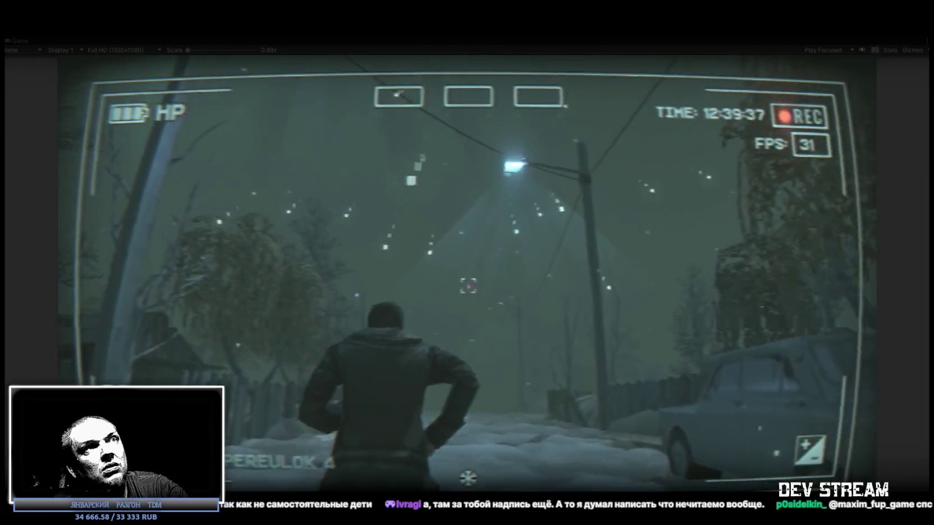
pyautogui.press('w')
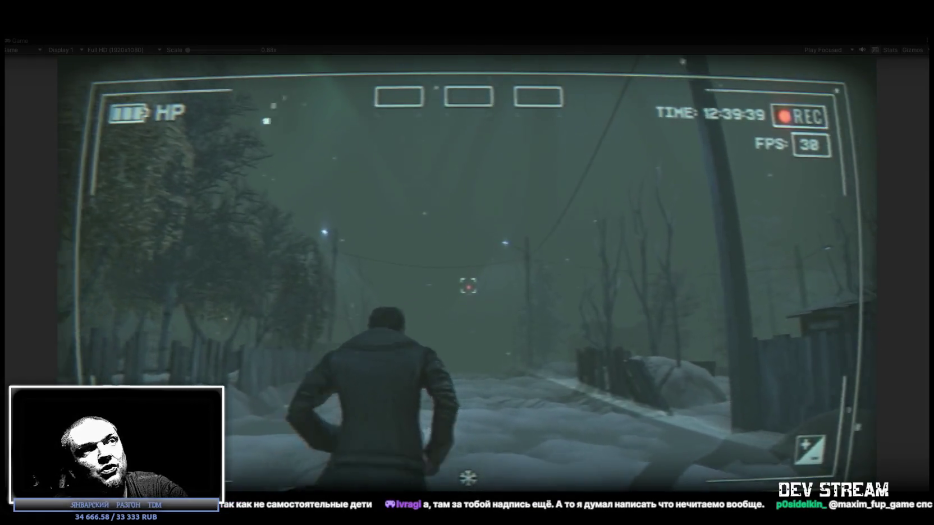
pyautogui.press('Escape')
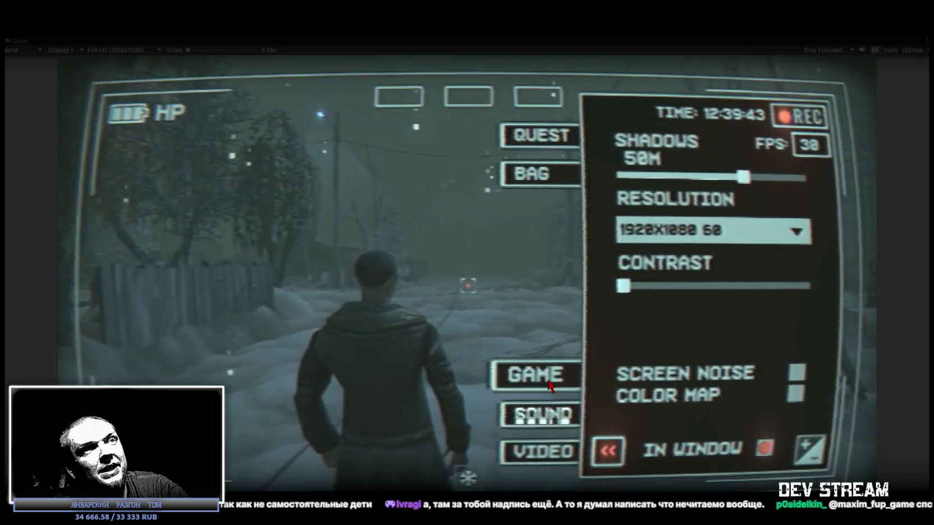
pyautogui.moveTo(622, 287)
pyautogui.mouseDown()
pyautogui.moveTo(713, 288)
pyautogui.moveTo(705, 291)
pyautogui.mouseUp()
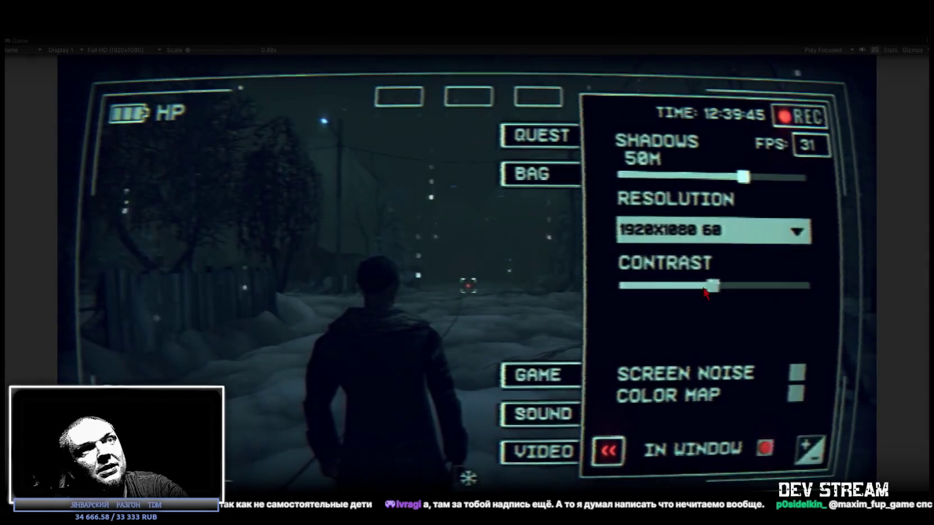
pyautogui.press('Escape')
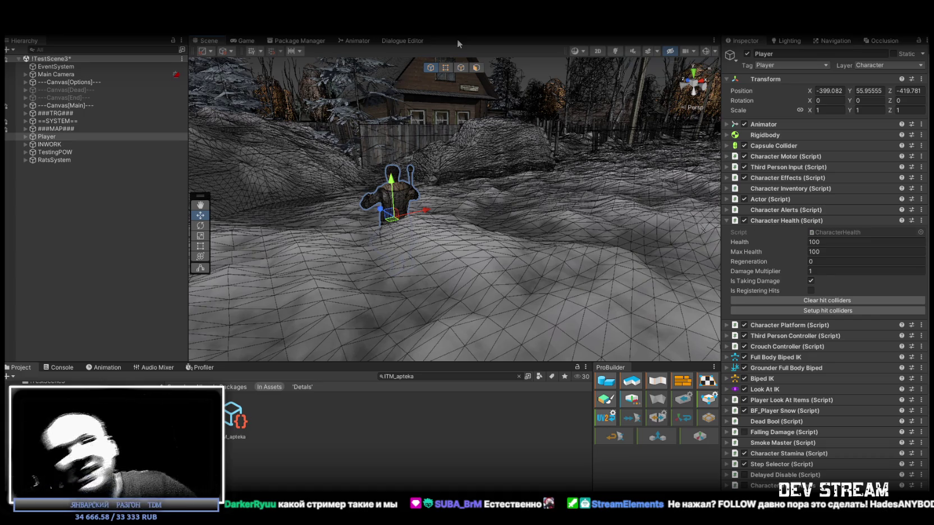
# - Fly the Scene camera up over the yard toward the snowy village street
pyautogui.moveTo(365, 149)
pyautogui.mouseDown()
pyautogui.moveTo(447, 266)
pyautogui.moveTo(443, 246)
pyautogui.mouseUp()
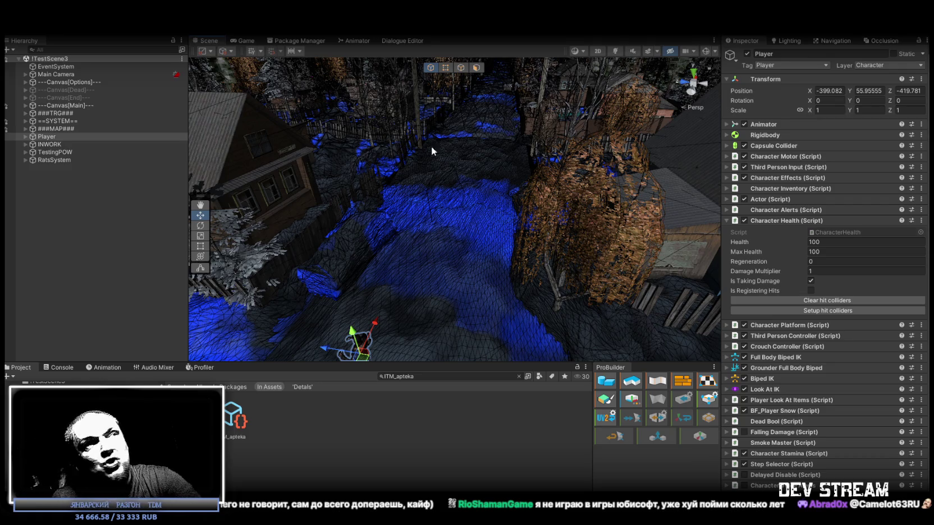
# - Turn the view to the house, select sign znak_dom (30), and look down the road
pyautogui.moveTo(466, 157)
pyautogui.mouseDown()
pyautogui.moveTo(343, 111)
pyautogui.moveTo(431, 172)
pyautogui.mouseUp()
pyautogui.click(385, 152)
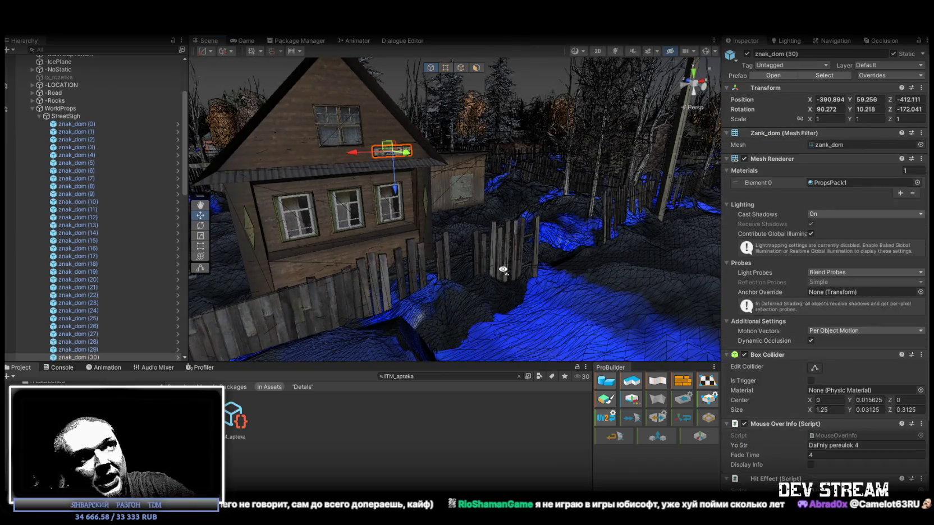
pyautogui.moveTo(497, 274); pyautogui.dragTo(627, 261)
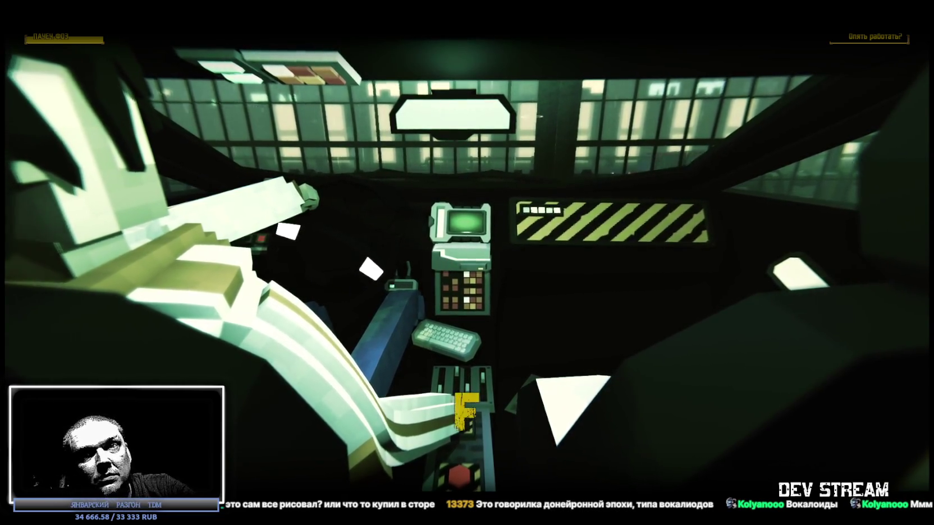
# - Get out of the car and run past the rainy police parking lot toward the alley
pyautogui.press('f')
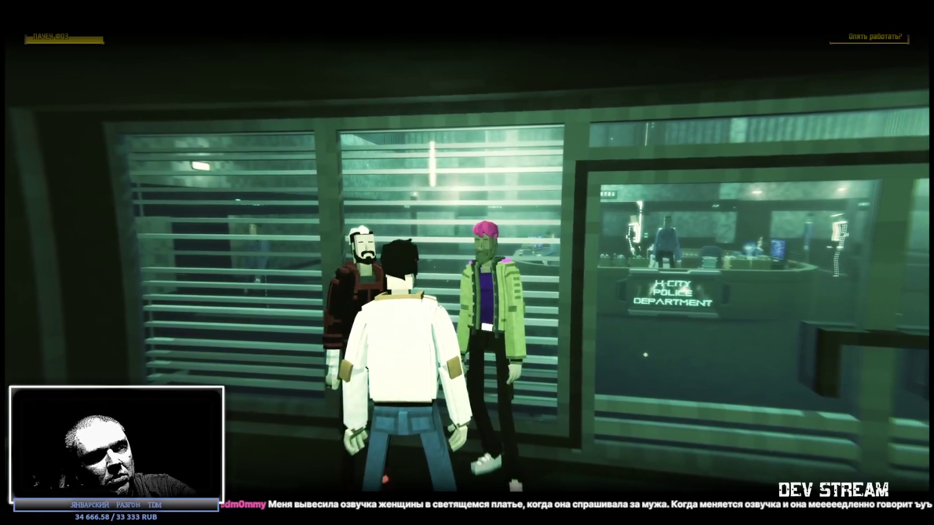
pyautogui.press('w')
pyautogui.press('d')
pyautogui.press('a')
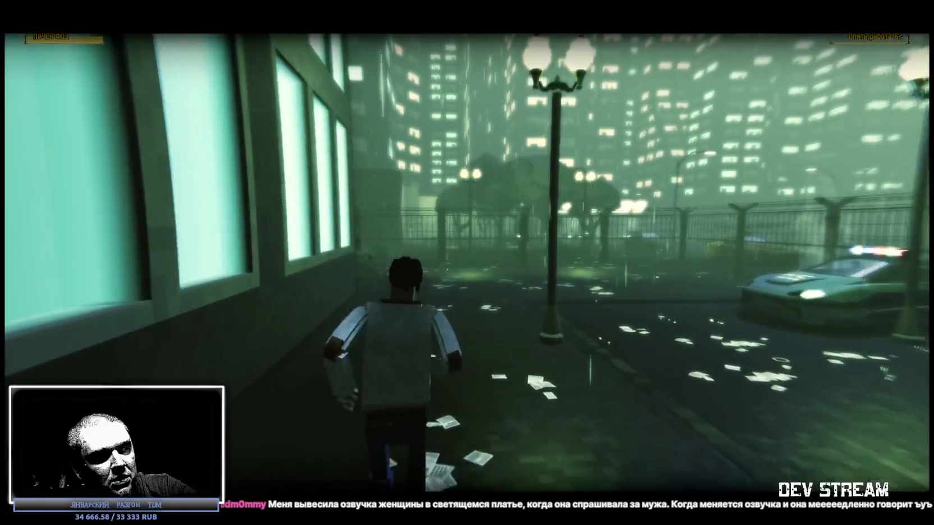
pyautogui.press('w')
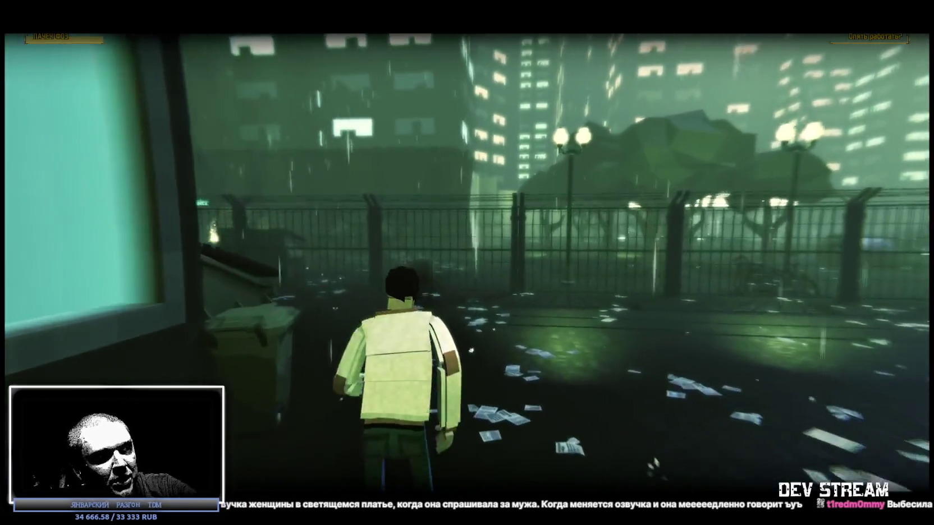
pyautogui.press('a')
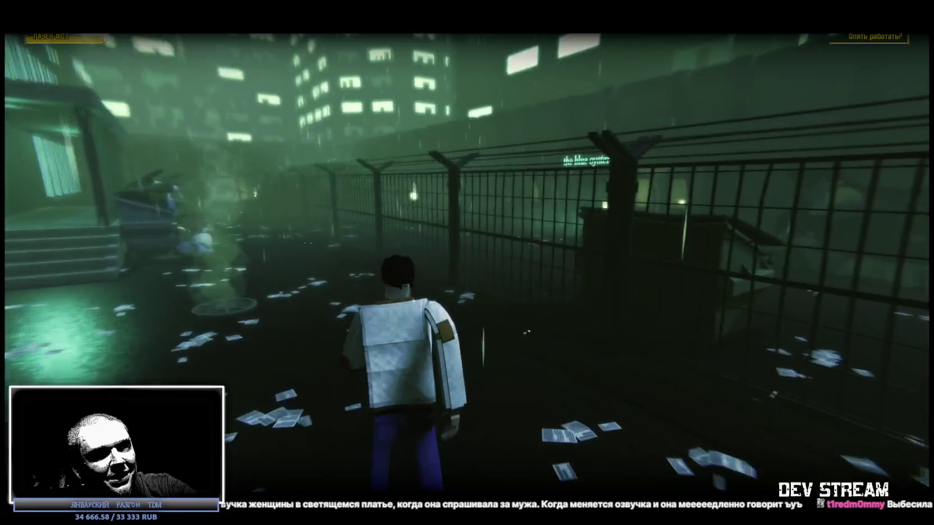
# - Run along the fence, bring up the game's menu panel, and switch to the voxel editor
pyautogui.press('d')
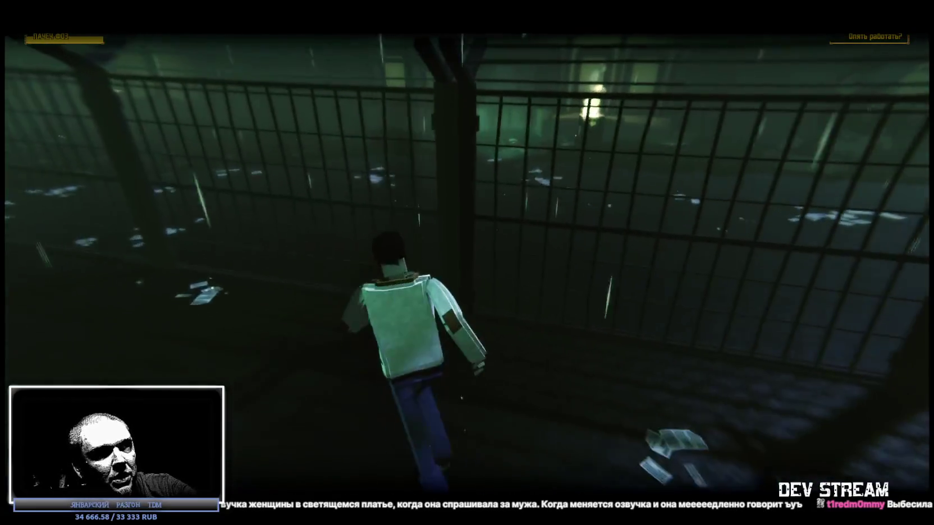
pyautogui.press('w')
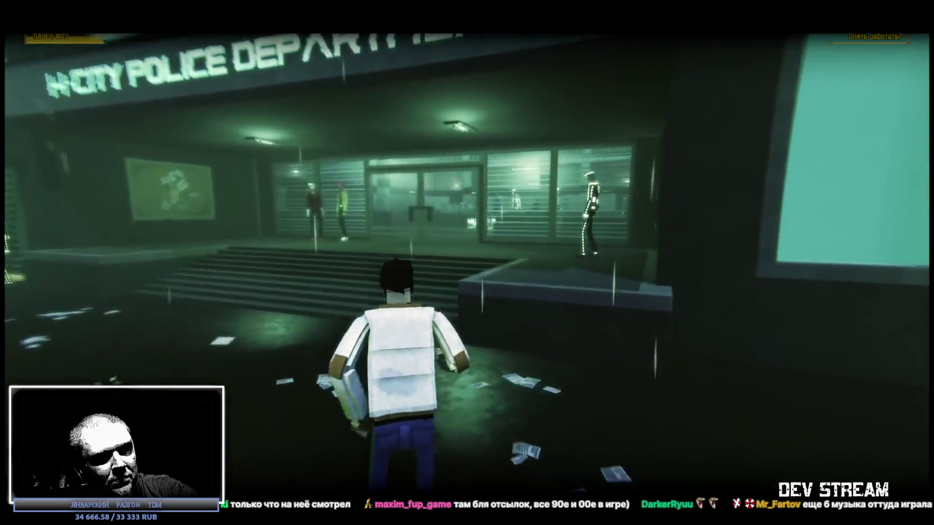
pyautogui.press('Escape')
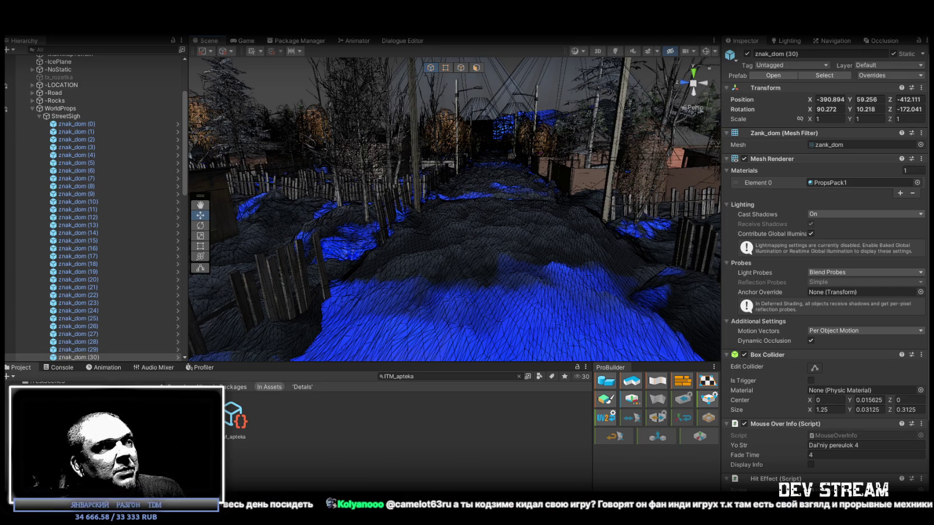
pyautogui.hotkey('alt', 'Tab')
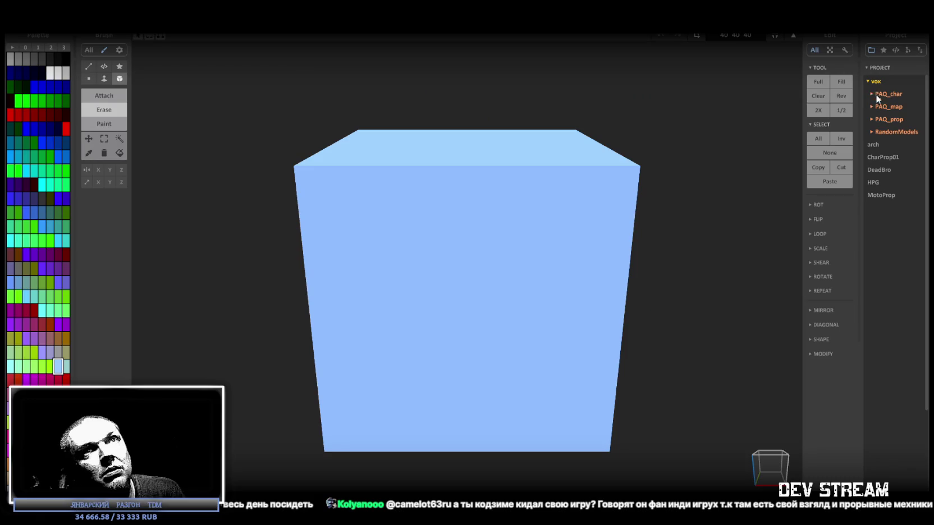
pyautogui.click(875, 94)
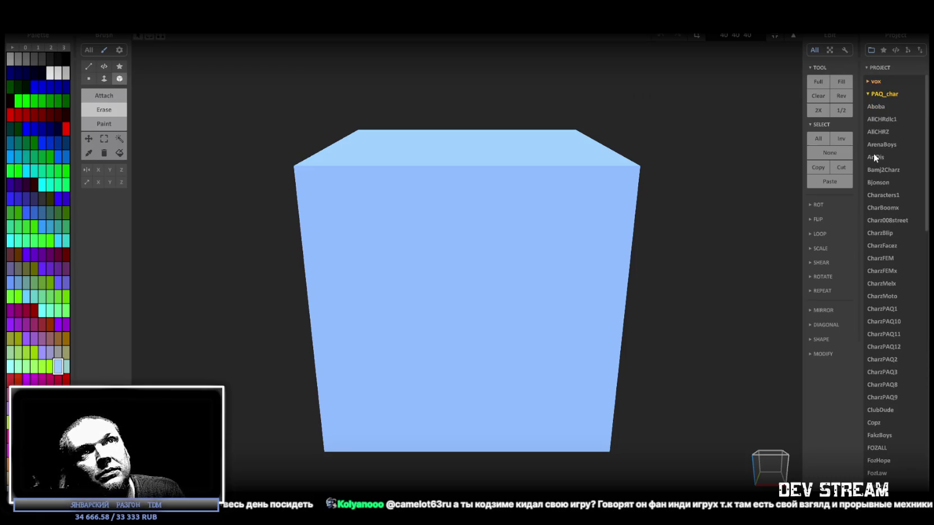
pyautogui.click(875, 157)
pyautogui.click(879, 131)
pyautogui.click(876, 158)
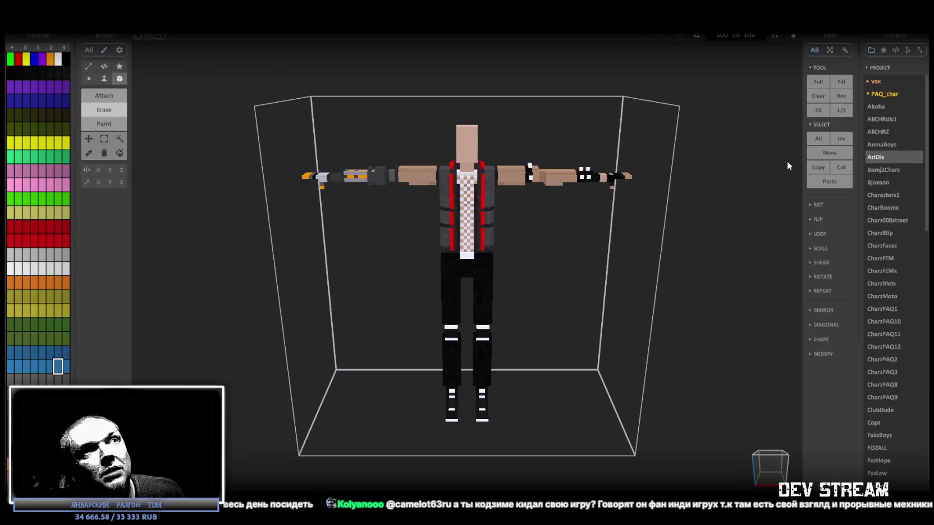
pyautogui.moveTo(498, 250)
pyautogui.mouseDown()
pyautogui.moveTo(344, 244)
pyautogui.moveTo(542, 273)
pyautogui.moveTo(678, 254)
pyautogui.mouseUp()
pyautogui.scroll(3, 619, 242)
pyautogui.scroll(-5, 620, 241)
pyautogui.moveTo(615, 239)
pyautogui.mouseDown()
pyautogui.moveTo(630, 239)
pyautogui.moveTo(604, 240)
pyautogui.moveTo(554, 273)
pyautogui.moveTo(584, 306)
pyautogui.moveTo(619, 283)
pyautogui.mouseUp()
pyautogui.scroll(3, 540, 252)
pyautogui.scroll(-3, 595, 295)
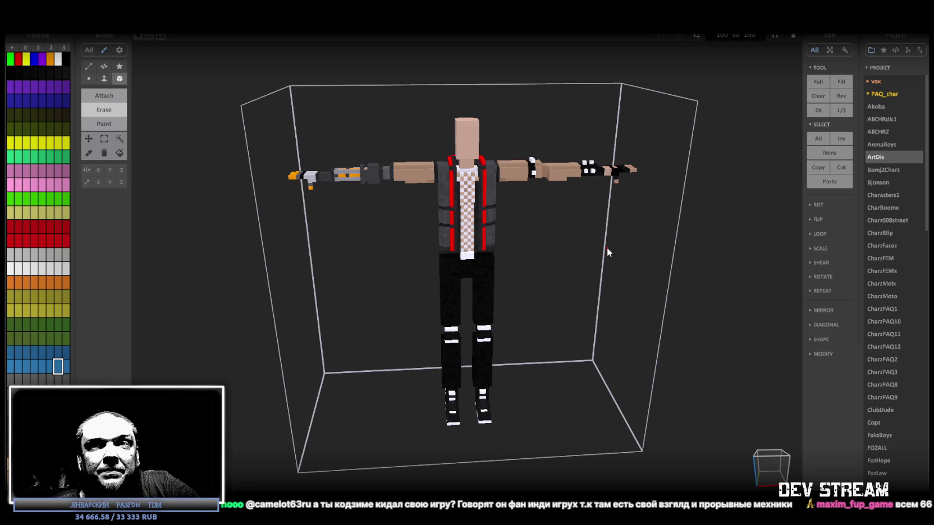
pyautogui.scroll(-2, 606, 244)
pyautogui.moveTo(587, 274)
pyautogui.mouseDown()
pyautogui.moveTo(551, 257)
pyautogui.moveTo(578, 255)
pyautogui.moveTo(560, 258)
pyautogui.moveTo(564, 266)
pyautogui.mouseUp()
pyautogui.scroll(2, 579, 255)
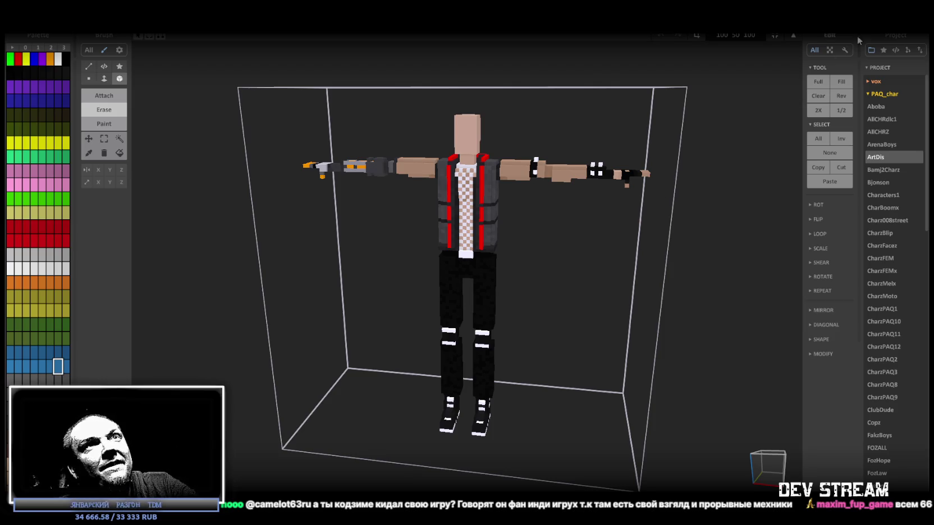
pyautogui.hotkey('alt', 'Tab')
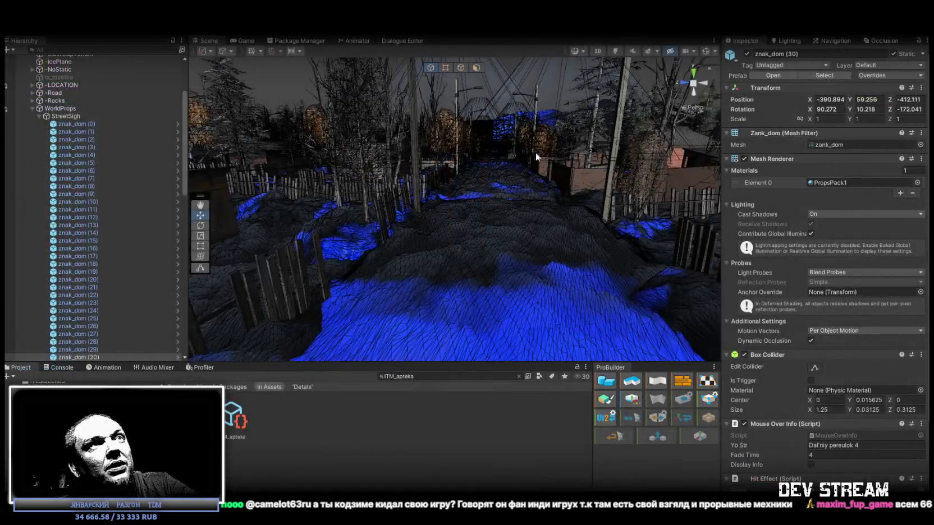
pyautogui.scroll(5, 513, 171)
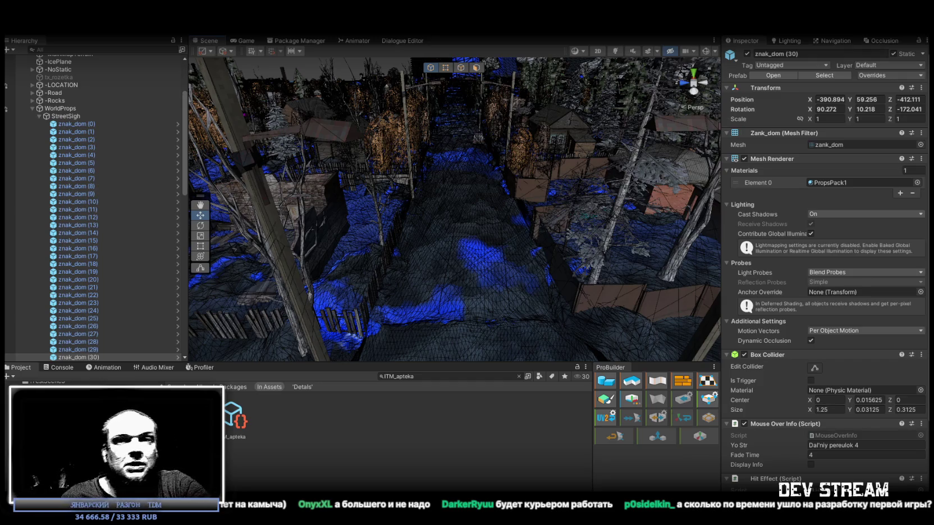
pyautogui.moveTo(495, 208)
pyautogui.mouseDown()
pyautogui.moveTo(375, 185)
pyautogui.moveTo(371, 228)
pyautogui.mouseUp()
# - Tilt the view toward the river and hills, then maximize the running Game view
pyautogui.moveTo(442, 254)
pyautogui.mouseDown()
pyautogui.moveTo(533, 219)
pyautogui.moveTo(583, 247)
pyautogui.moveTo(475, 254)
pyautogui.moveTo(475, 263)
pyautogui.moveTo(536, 284)
pyautogui.moveTo(508, 275)
pyautogui.moveTo(488, 288)
pyautogui.moveTo(536, 297)
pyautogui.moveTo(573, 275)
pyautogui.moveTo(436, 40)
pyautogui.mouseUp()
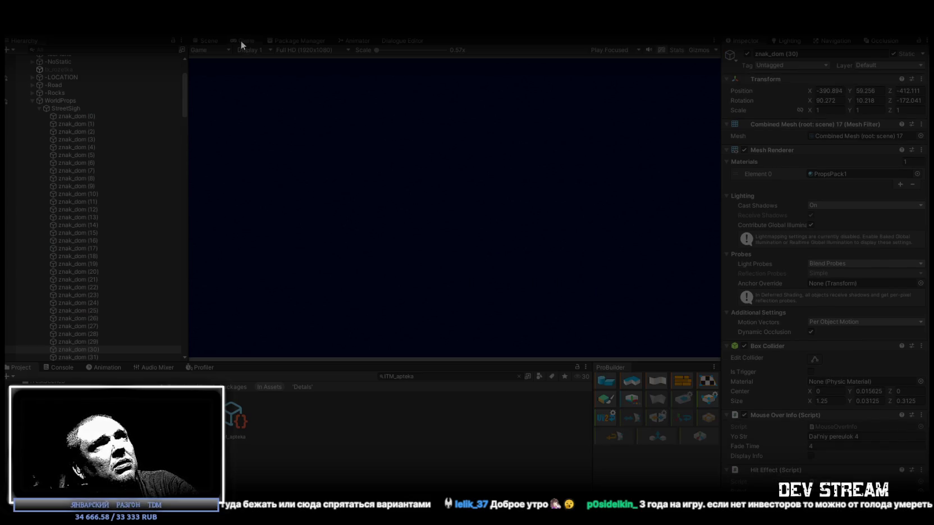
pyautogui.doubleClick(241, 40)
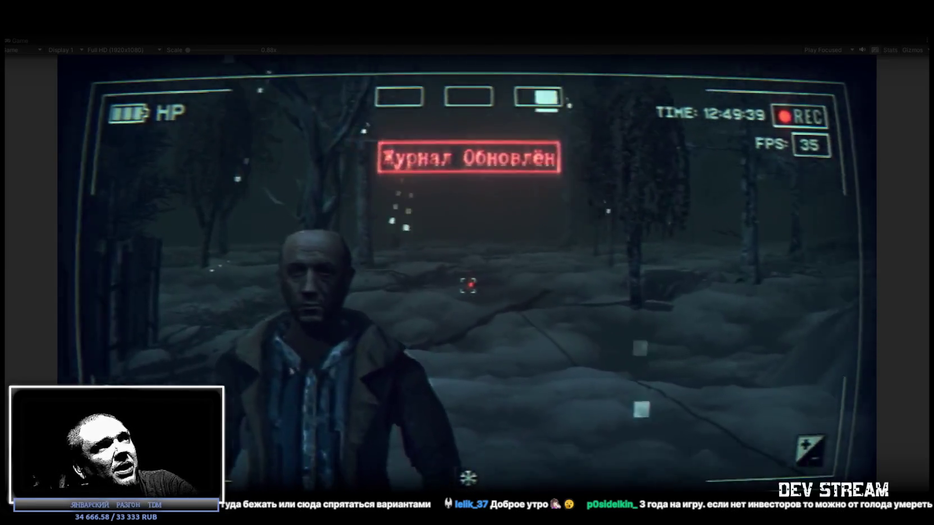
# - Equip the rifle, pistol and ushanka from the bag, and quick-slot the cigarettes and fist
pyautogui.press('j')
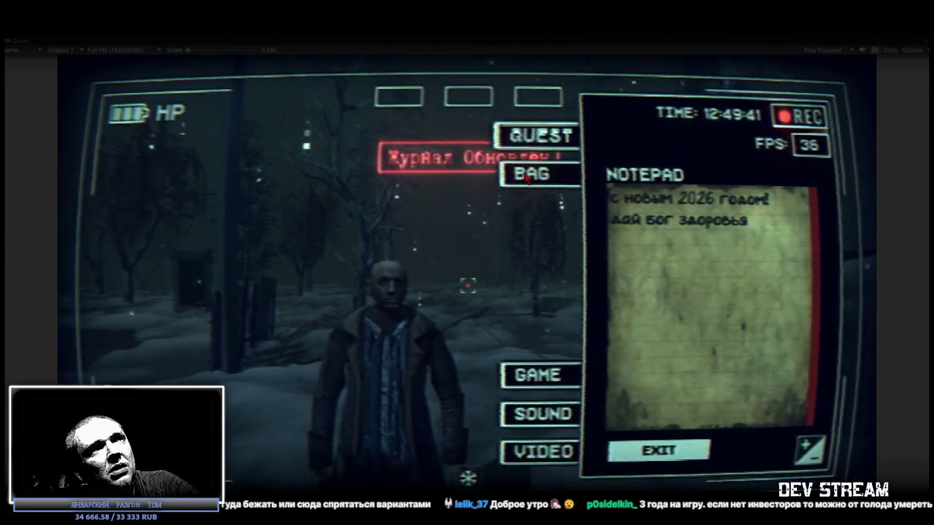
pyautogui.click(539, 174)
pyautogui.click(760, 284)
pyautogui.click(671, 236)
pyautogui.click(519, 110)
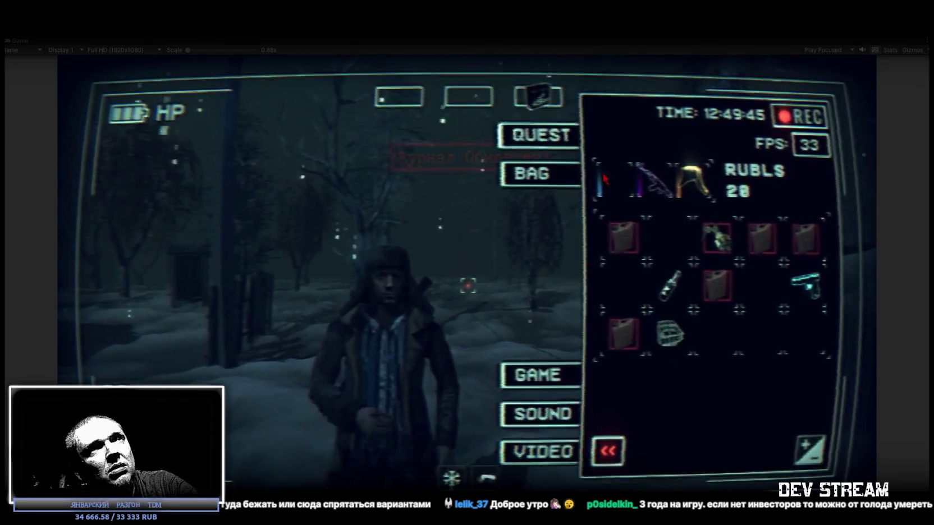
pyautogui.click(805, 284)
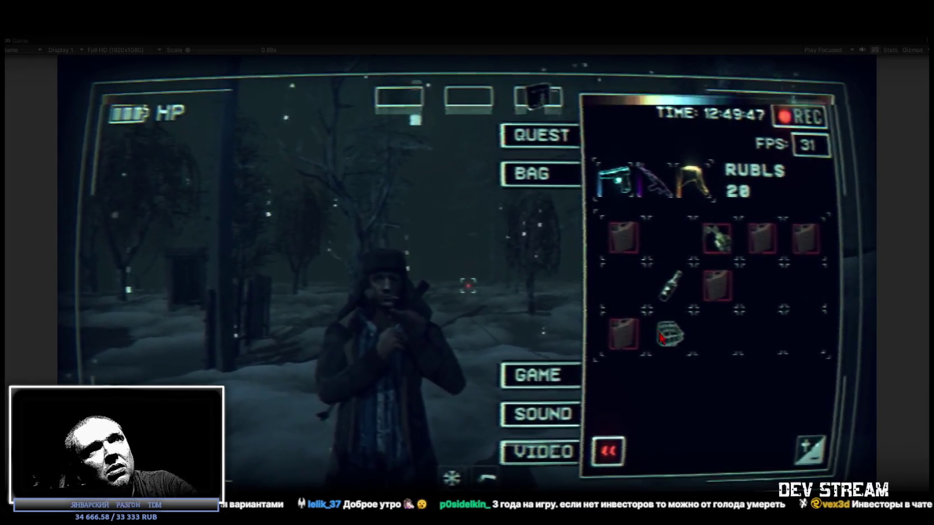
pyautogui.click(667, 334)
pyautogui.press('Tab')
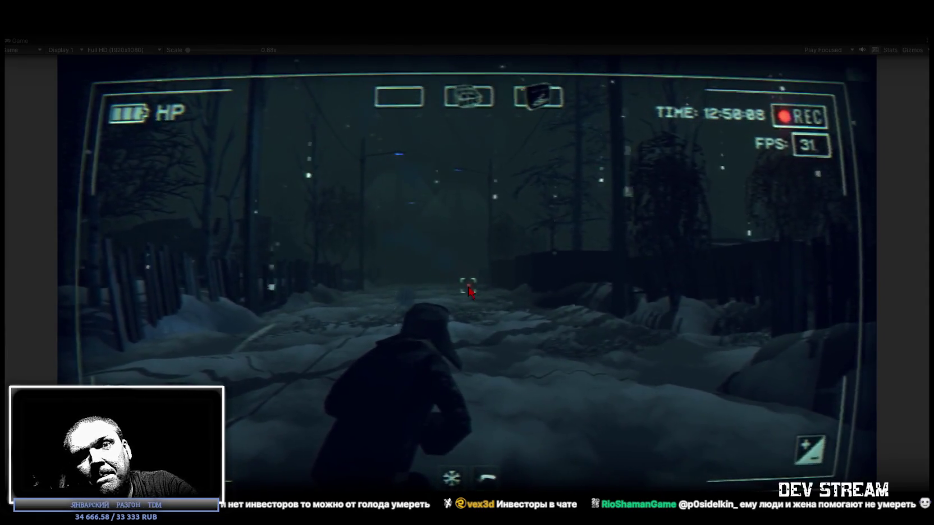
pyautogui.press('Tab')
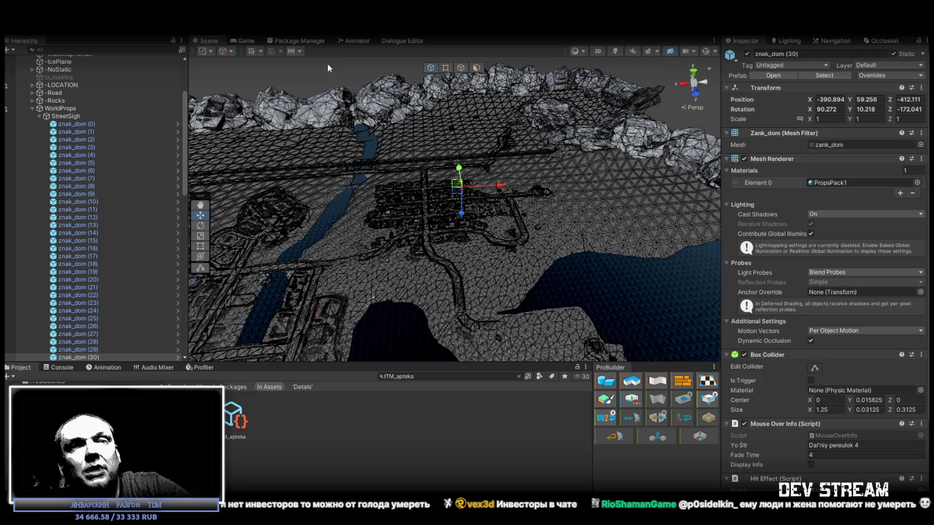
# - Fly down to znak_dom (30) and rotate it slightly to match the house wall
pyautogui.moveTo(470, 168)
pyautogui.mouseDown()
pyautogui.moveTo(459, 163)
pyautogui.moveTo(468, 177)
pyautogui.mouseUp()
pyautogui.scroll(5, 468, 177)
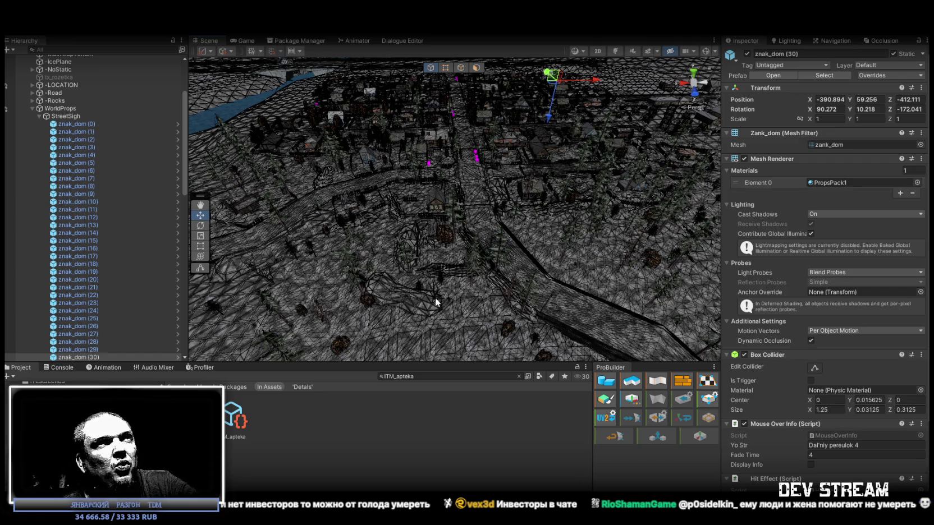
pyautogui.moveTo(435, 303)
pyautogui.mouseDown()
pyautogui.moveTo(477, 230)
pyautogui.moveTo(466, 229)
pyautogui.mouseUp()
pyautogui.moveTo(781, 265)
pyautogui.mouseDown()
pyautogui.moveTo(668, 166)
pyautogui.moveTo(647, 285)
pyautogui.moveTo(552, 211)
pyautogui.mouseUp()
pyautogui.press('e')
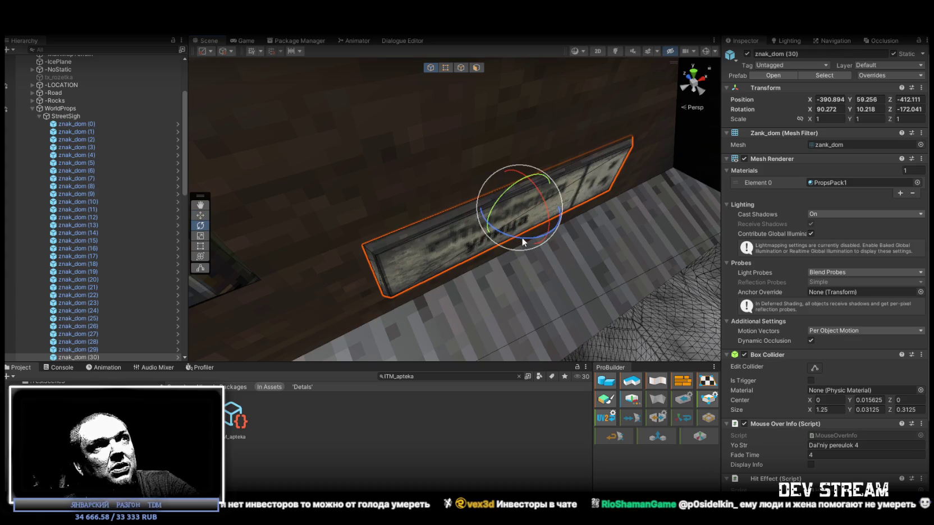
pyautogui.moveTo(522, 236)
pyautogui.mouseDown()
pyautogui.moveTo(483, 187)
pyautogui.moveTo(454, 247)
pyautogui.moveTo(435, 241)
pyautogui.mouseUp()
pyautogui.press('w')
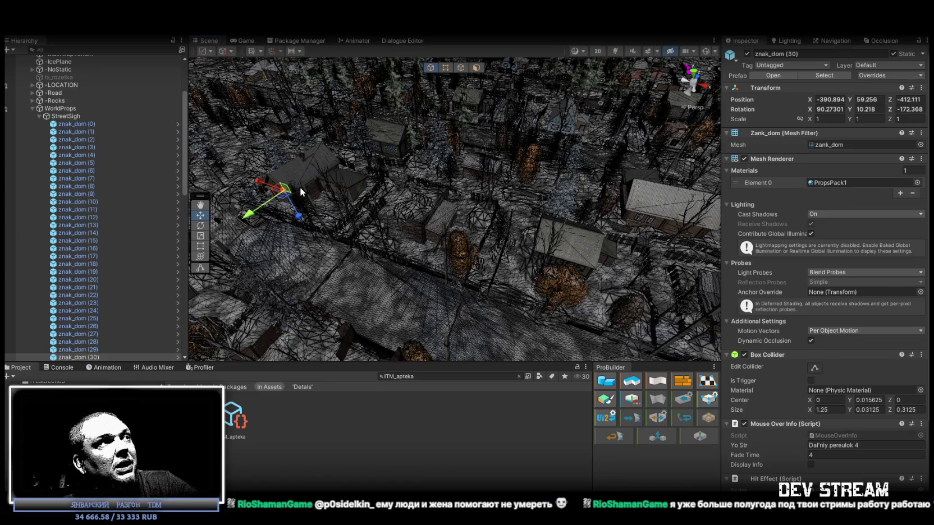
# - Duplicate the sign and drag the copy to another house elsewhere in the village
pyautogui.hotkey('ctrl', 'd')
pyautogui.moveTo(300, 187)
pyautogui.mouseDown()
pyautogui.moveTo(618, 255)
pyautogui.moveTo(550, 168)
pyautogui.mouseUp()
pyautogui.press('f')
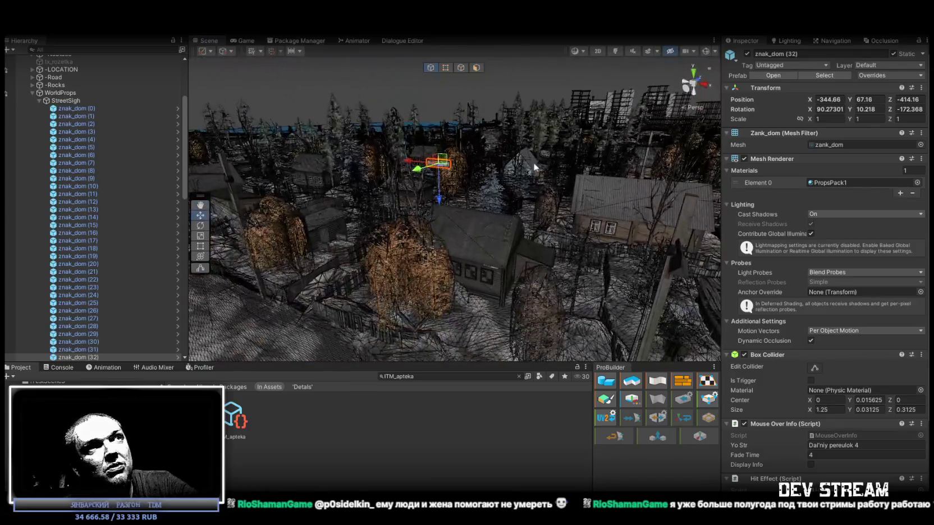
pyautogui.moveTo(438, 164)
pyautogui.mouseDown()
pyautogui.moveTo(470, 209)
pyautogui.moveTo(500, 297)
pyautogui.mouseUp()
pyautogui.press('w')
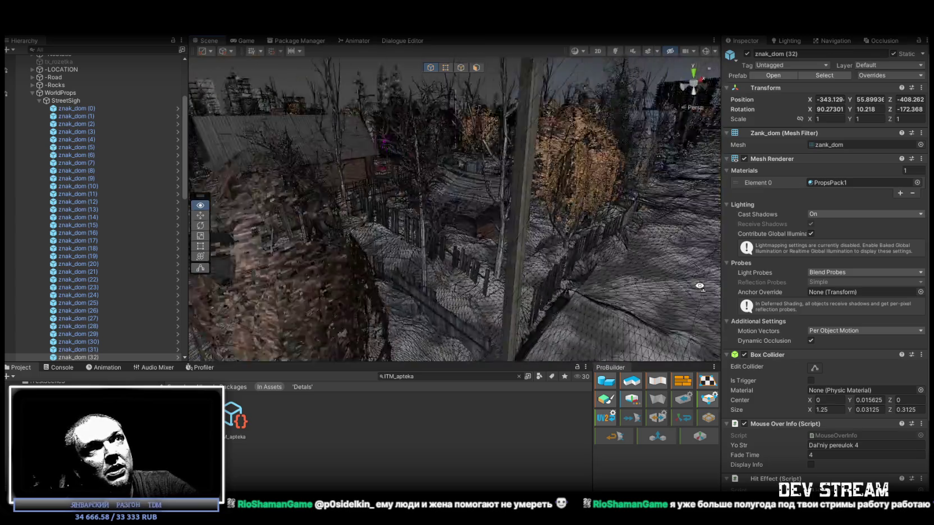
pyautogui.press('s')
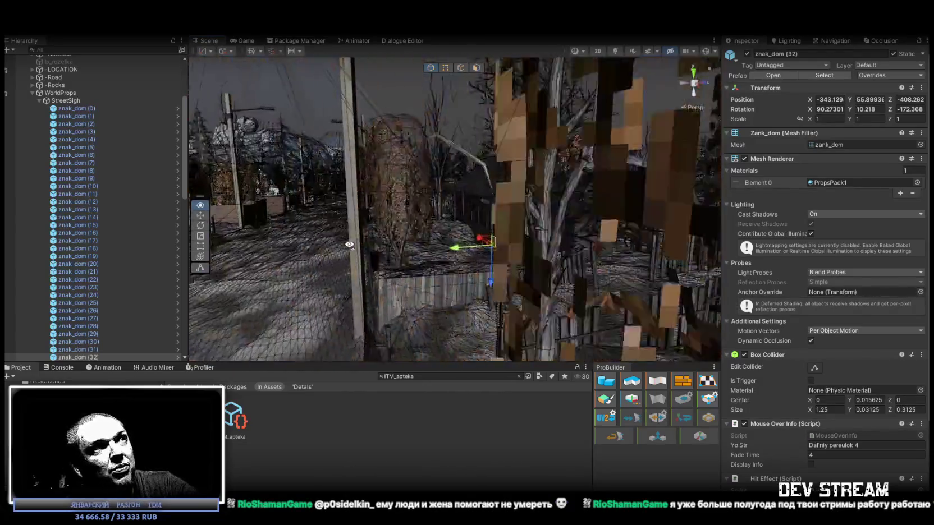
pyautogui.press('s')
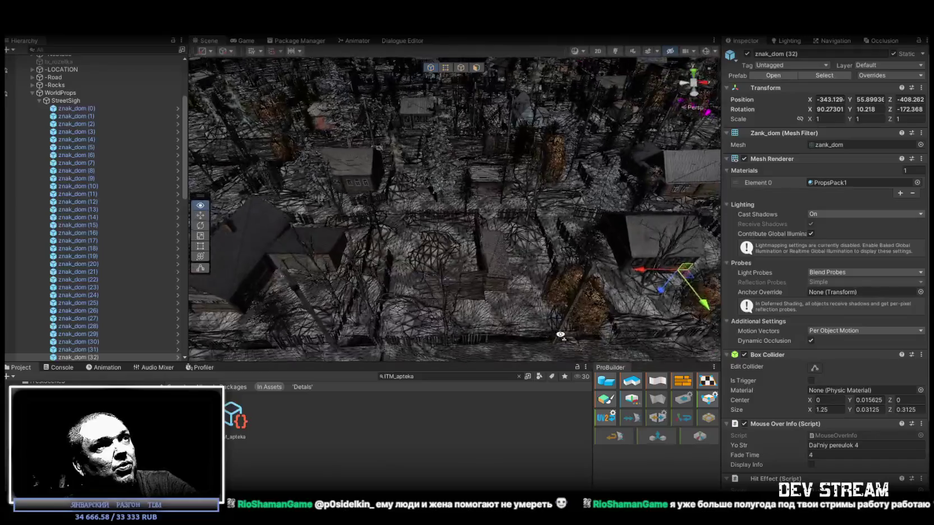
pyautogui.moveTo(632, 247)
pyautogui.mouseDown()
pyautogui.moveTo(261, 323)
pyautogui.moveTo(306, 277)
pyautogui.moveTo(402, 275)
pyautogui.moveTo(475, 252)
pyautogui.moveTo(499, 194)
pyautogui.moveTo(467, 178)
pyautogui.moveTo(129, 168)
pyautogui.moveTo(104, 172)
pyautogui.moveTo(131, 250)
pyautogui.moveTo(60, 311)
pyautogui.mouseUp()
pyautogui.click(281, 294)
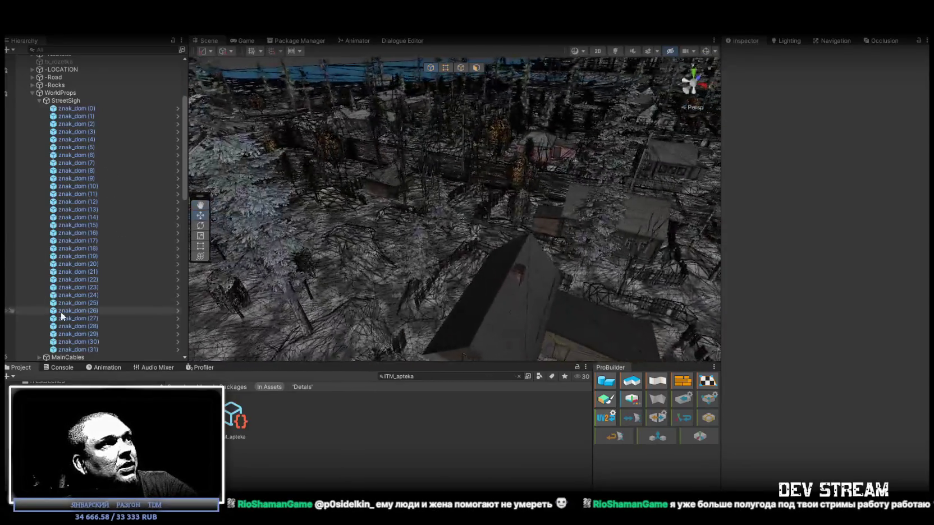
# - Focus on znak_dom (31), fly in close to its red-brick house, and select the sign
pyautogui.scroll(-10, 109, 223)
pyautogui.doubleClick(85, 174)
pyautogui.moveTo(330, 194)
pyautogui.mouseDown()
pyautogui.moveTo(512, 171)
pyautogui.moveTo(514, 108)
pyautogui.moveTo(130, 146)
pyautogui.mouseUp()
pyautogui.moveTo(315, 180); pyautogui.dragTo(420, 206)
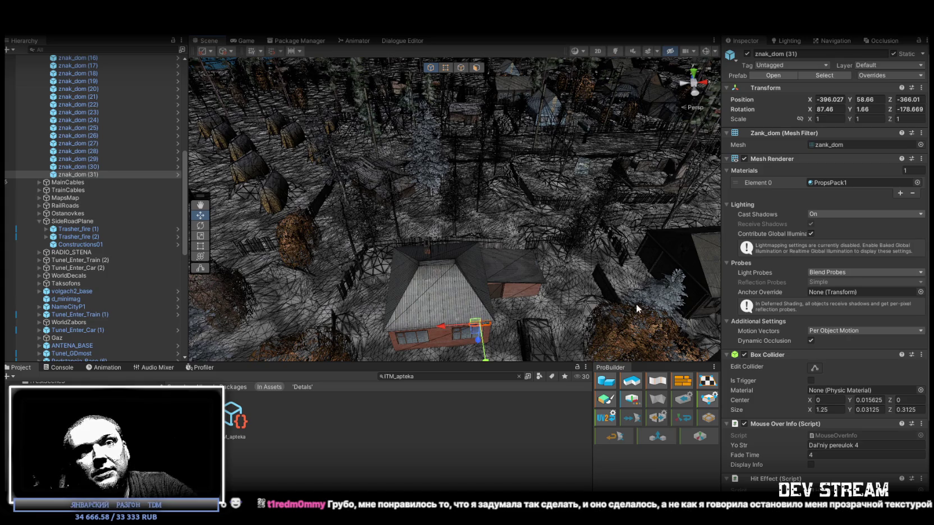
pyautogui.moveTo(603, 261)
pyautogui.mouseDown()
pyautogui.moveTo(503, 162)
pyautogui.moveTo(511, 160)
pyautogui.mouseUp()
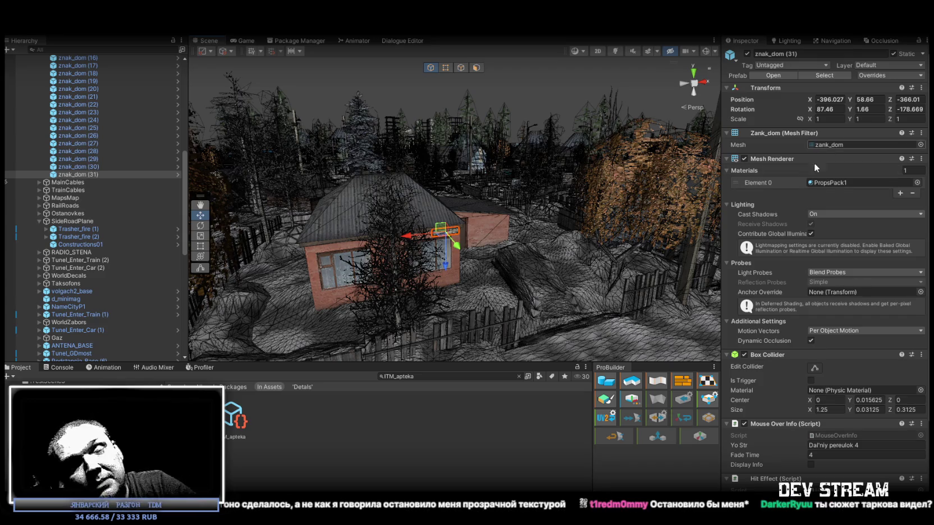
pyautogui.moveTo(699, 256)
pyautogui.mouseDown()
pyautogui.moveTo(526, 204)
pyautogui.moveTo(442, 191)
pyautogui.moveTo(515, 227)
pyautogui.moveTo(449, 267)
pyautogui.mouseUp()
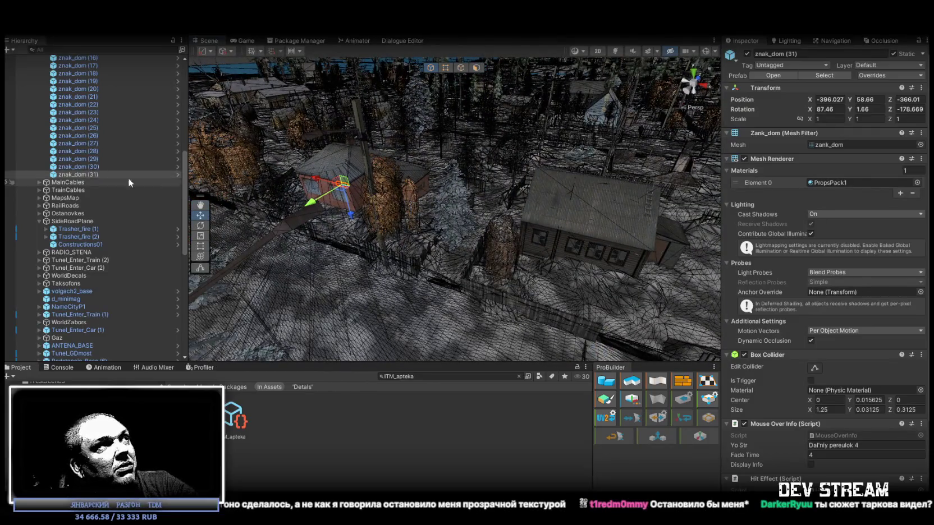
pyautogui.click(90, 172)
# - Duplicate the sign and move the copy onto the neighbouring wooden house wall
pyautogui.hotkey('ctrl', 'd')
pyautogui.moveTo(343, 195)
pyautogui.mouseDown()
pyautogui.moveTo(375, 214)
pyautogui.moveTo(625, 268)
pyautogui.mouseUp()
pyautogui.moveTo(584, 145)
pyautogui.mouseDown()
pyautogui.moveTo(567, 123)
pyautogui.moveTo(551, 172)
pyautogui.moveTo(489, 163)
pyautogui.moveTo(640, 179)
pyautogui.moveTo(400, 177)
pyautogui.moveTo(427, 199)
pyautogui.moveTo(365, 225)
pyautogui.moveTo(364, 239)
pyautogui.moveTo(482, 236)
pyautogui.mouseUp()
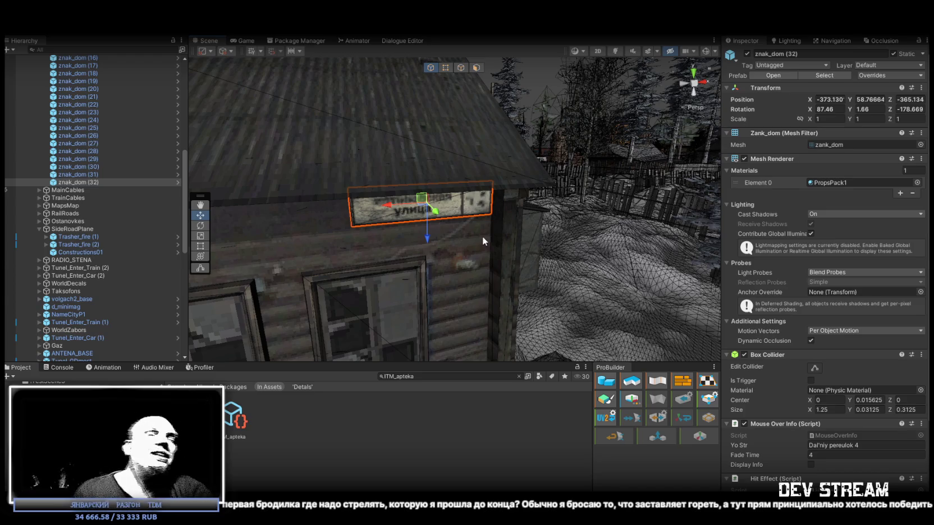
# - Duplicate the sign again and move the new copy beside the light-blue house
pyautogui.moveTo(485, 232)
pyautogui.mouseDown()
pyautogui.moveTo(709, 217)
pyautogui.moveTo(387, 225)
pyautogui.mouseUp()
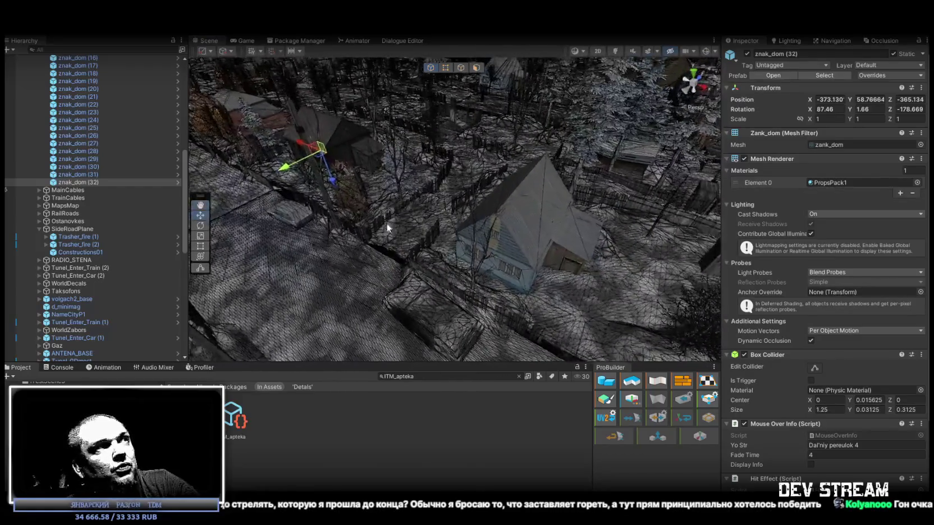
pyautogui.hotkey('ctrl', 'd')
pyautogui.moveTo(321, 149)
pyautogui.mouseDown()
pyautogui.moveTo(504, 281)
pyautogui.moveTo(531, 278)
pyautogui.mouseUp()
# - Frame znak_dom (33) and move it onto the blue house wall near the roof eave
pyautogui.press('f')
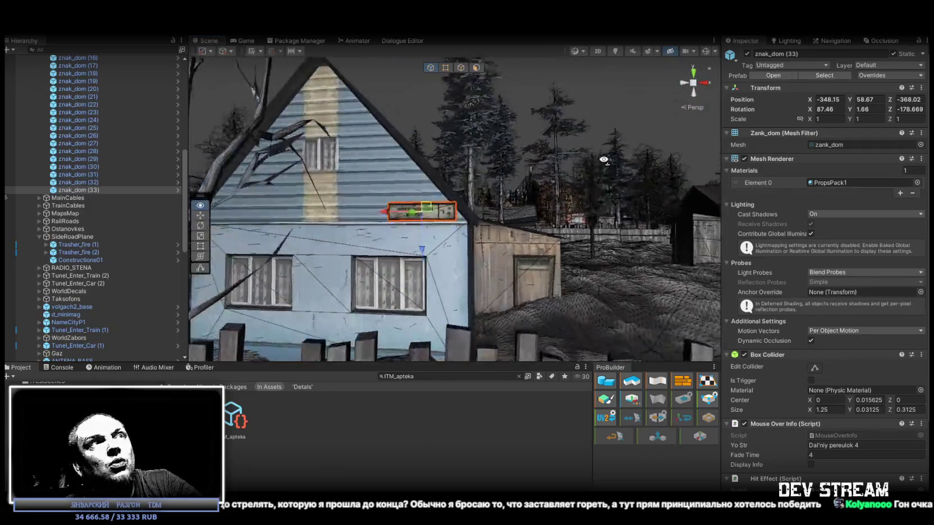
pyautogui.scroll(6, 604, 159)
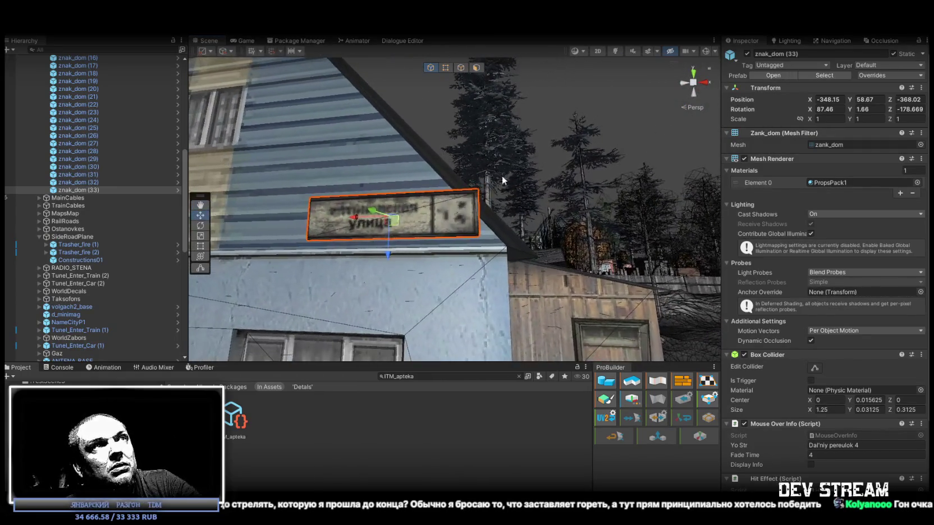
pyautogui.moveTo(477, 190)
pyautogui.mouseDown()
pyautogui.moveTo(489, 247)
pyautogui.moveTo(505, 255)
pyautogui.moveTo(500, 265)
pyautogui.mouseUp()
pyautogui.scroll(5, 568, 304)
pyautogui.moveTo(568, 304)
pyautogui.mouseDown()
pyautogui.moveTo(540, 255)
pyautogui.moveTo(477, 308)
pyautogui.moveTo(517, 247)
pyautogui.moveTo(522, 217)
pyautogui.moveTo(510, 217)
pyautogui.moveTo(506, 193)
pyautogui.moveTo(386, 148)
pyautogui.moveTo(367, 127)
pyautogui.mouseUp()
pyautogui.press('e')
pyautogui.press('w')
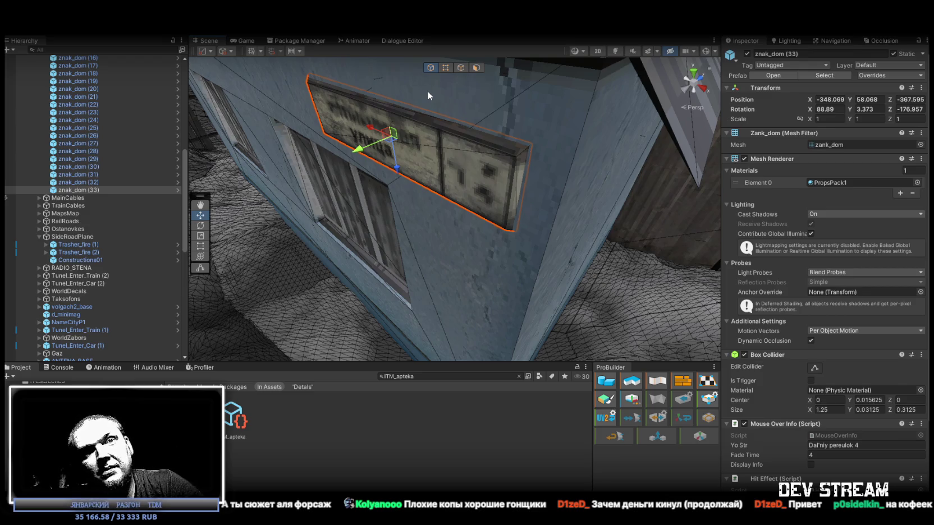
# - Rotate znak_dom (33) to lie flush along the wall, Z rotation -185.809
pyautogui.moveTo(476, 97)
pyautogui.mouseDown()
pyautogui.moveTo(485, 222)
pyautogui.moveTo(460, 211)
pyautogui.moveTo(442, 218)
pyautogui.moveTo(544, 163)
pyautogui.mouseUp()
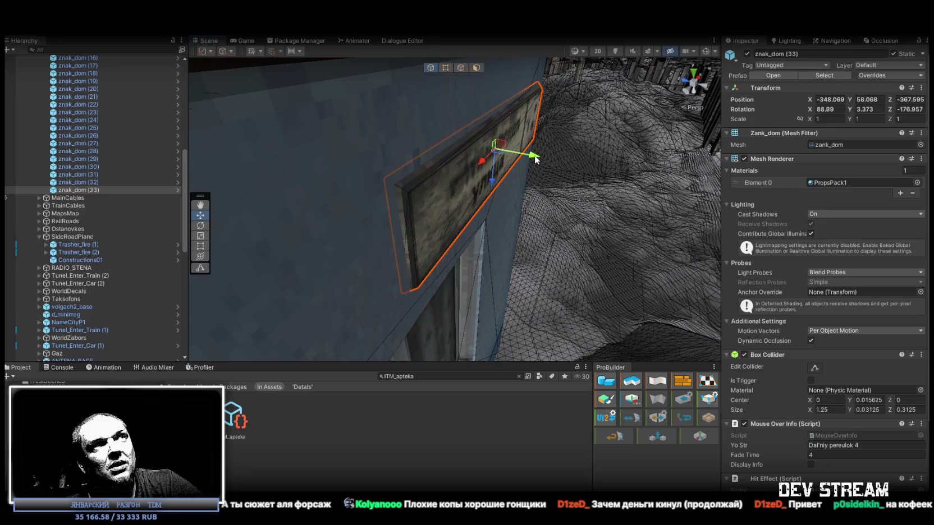
pyautogui.press('e')
pyautogui.moveTo(520, 161)
pyautogui.mouseDown()
pyautogui.moveTo(520, 170)
pyautogui.moveTo(239, 145)
pyautogui.moveTo(247, 145)
pyautogui.mouseUp()
pyautogui.moveTo(372, 139)
pyautogui.mouseDown()
pyautogui.moveTo(558, 225)
pyautogui.moveTo(655, 221)
pyautogui.mouseUp()
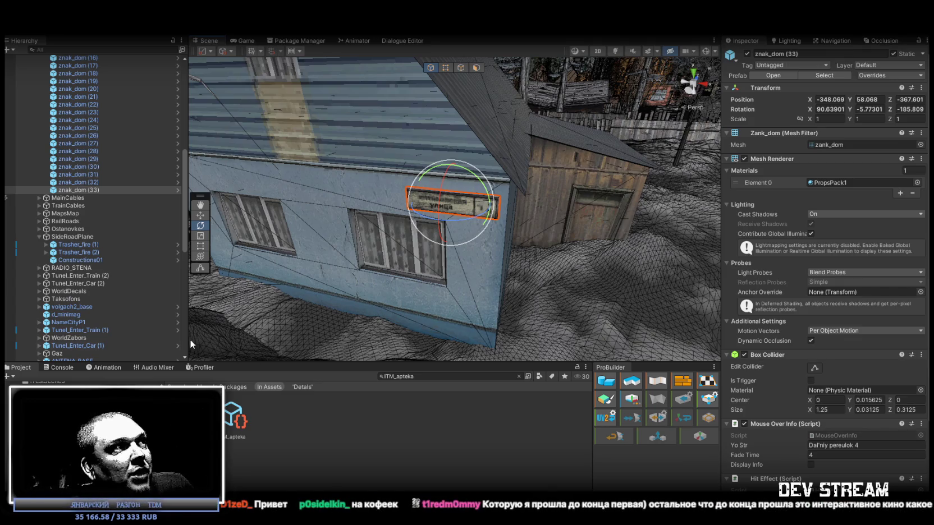
# - Check the Console, then nudge znak_dom (33) up and sideways to X -348.339, Y 58.139
pyautogui.click(58, 370)
pyautogui.click(20, 368)
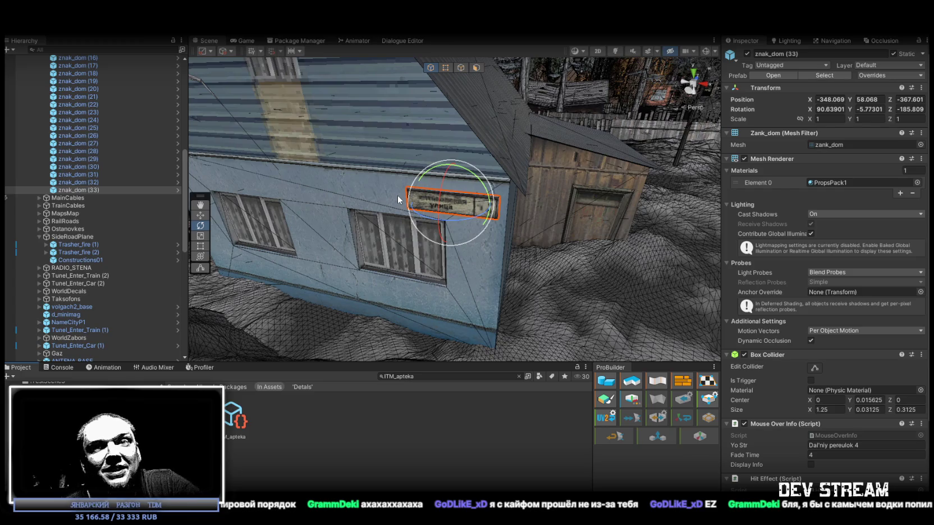
pyautogui.moveTo(367, 236); pyautogui.dragTo(444, 199)
pyautogui.press('w')
pyautogui.moveTo(440, 243); pyautogui.dragTo(440, 237)
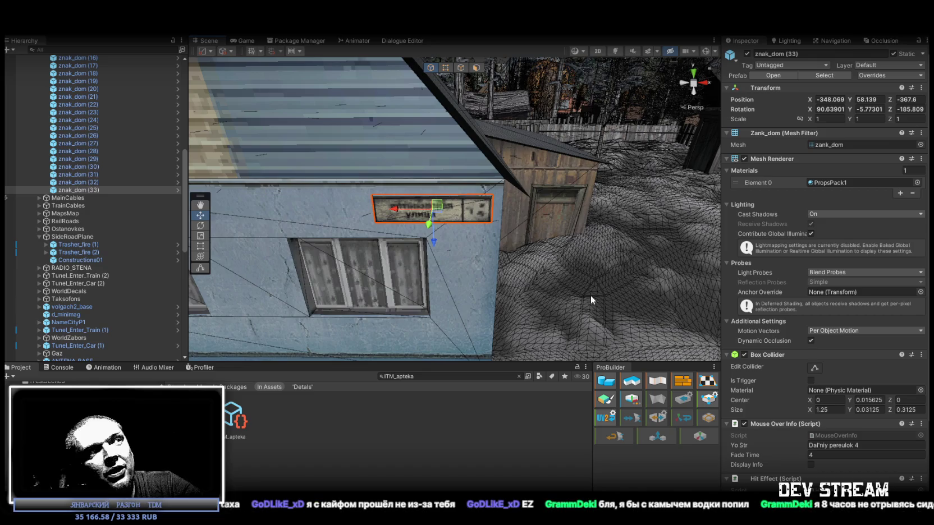
pyautogui.moveTo(397, 213)
pyautogui.mouseDown()
pyautogui.moveTo(363, 213)
pyautogui.moveTo(372, 212)
pyautogui.mouseUp()
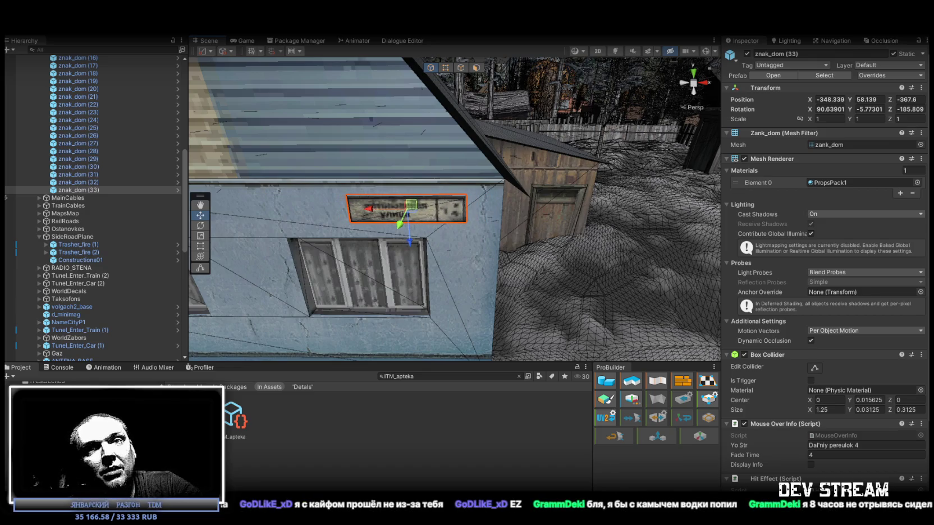
pyautogui.moveTo(522, 245); pyautogui.dragTo(499, 234)
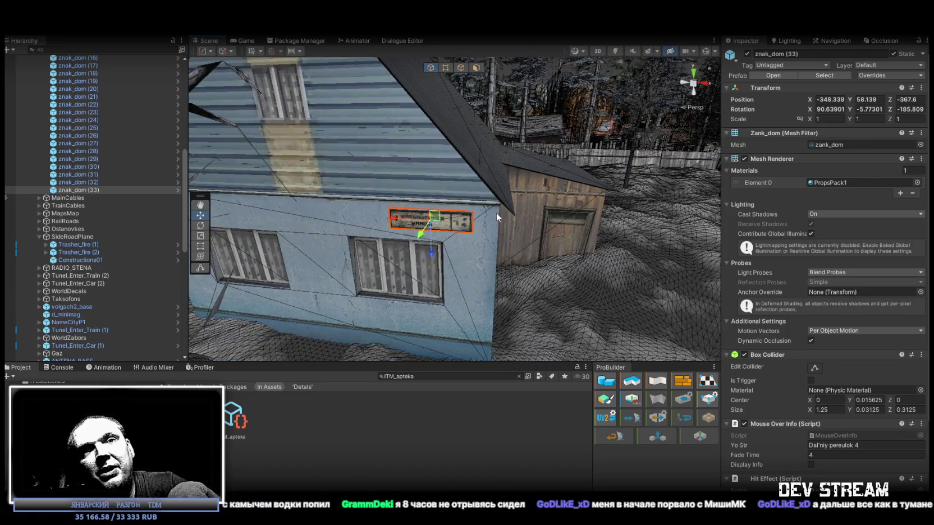
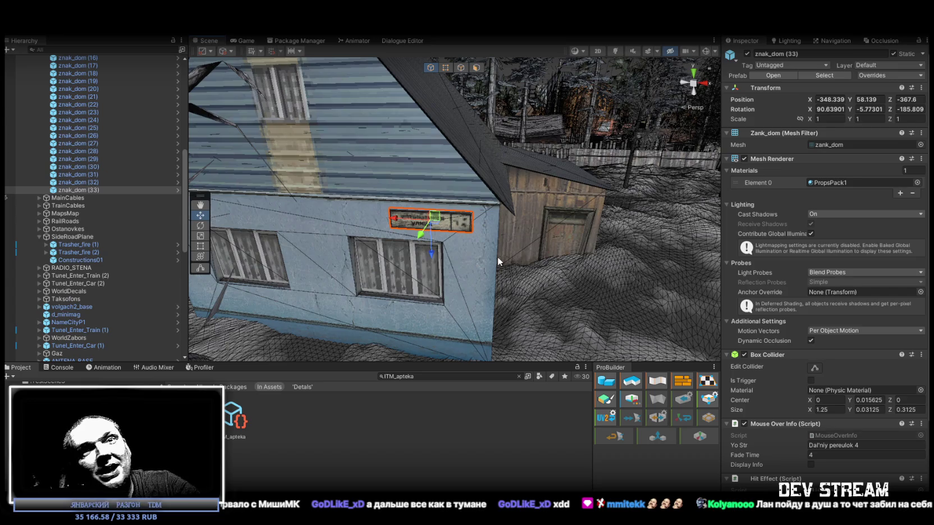
# - Nudge znak_dom (33) up and right on the blue house wall to X -348.231, Y 58.16, Z -367.6
pyautogui.scroll(5, 498, 256)
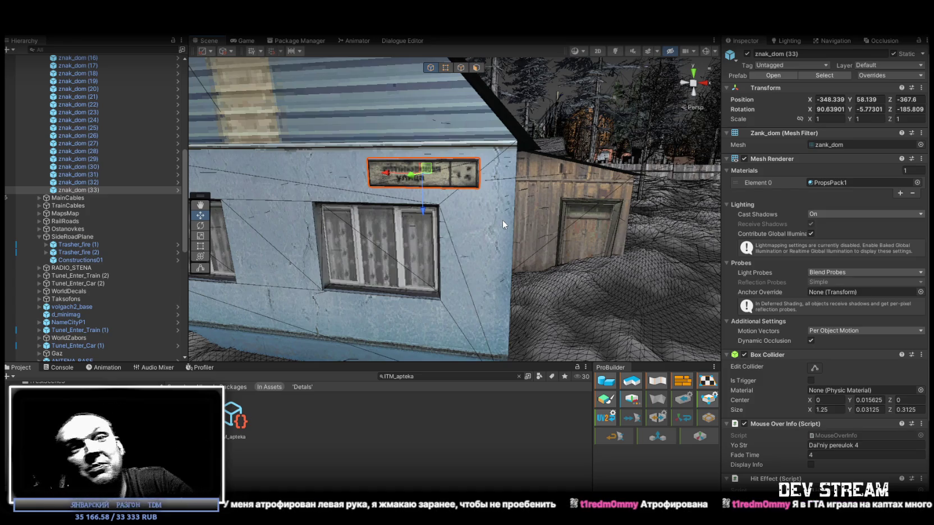
pyautogui.moveTo(505, 219)
pyautogui.mouseDown()
pyautogui.moveTo(528, 202)
pyautogui.moveTo(480, 184)
pyautogui.mouseUp()
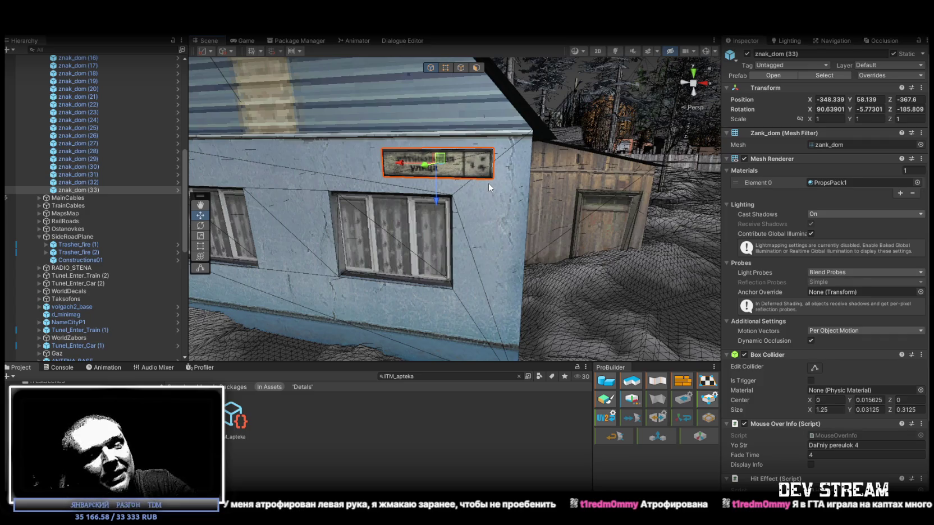
pyautogui.moveTo(440, 159); pyautogui.dragTo(450, 157)
pyautogui.moveTo(564, 145); pyautogui.dragTo(588, 195)
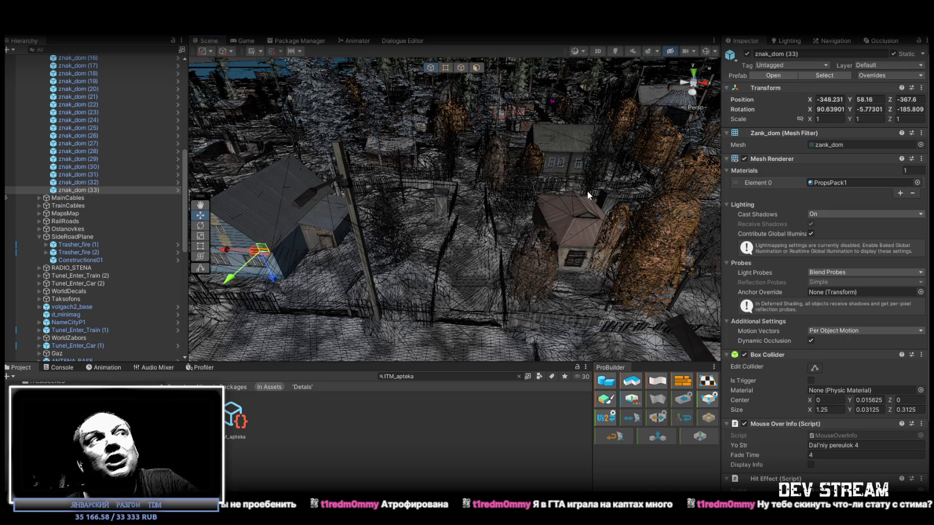
# - Duplicate znak_dom (33) and move the copy, znak_dom (34), onto the other house wall
pyautogui.moveTo(587, 191); pyautogui.dragTo(522, 205)
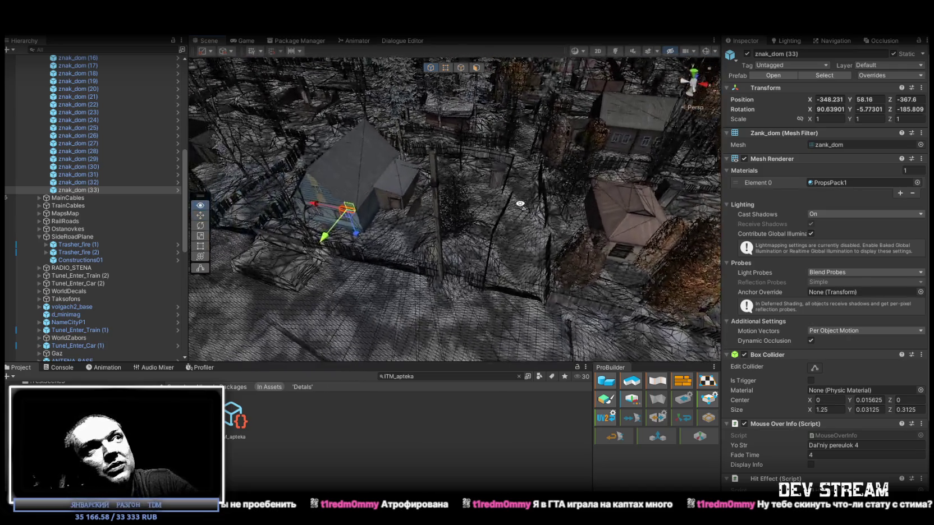
pyautogui.hotkey('ctrl', 'd')
pyautogui.moveTo(346, 216); pyautogui.dragTo(671, 251)
pyautogui.press('f')
pyautogui.scroll(5, 622, 220)
# - Re-angle znak_dom (34) to lie flat against the wall, then switch to the Steam window
pyautogui.scroll(-8, 622, 219)
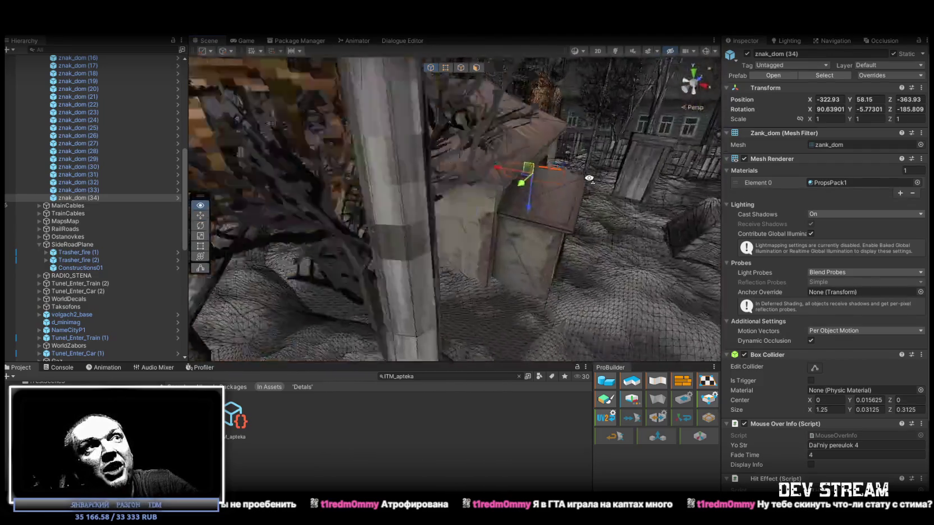
pyautogui.moveTo(621, 220)
pyautogui.mouseDown()
pyautogui.moveTo(596, 151)
pyautogui.moveTo(469, 124)
pyautogui.moveTo(466, 137)
pyautogui.moveTo(619, 114)
pyautogui.moveTo(496, 119)
pyautogui.moveTo(457, 140)
pyautogui.mouseUp()
pyautogui.scroll(5, 468, 124)
pyautogui.press('e')
pyautogui.press('w')
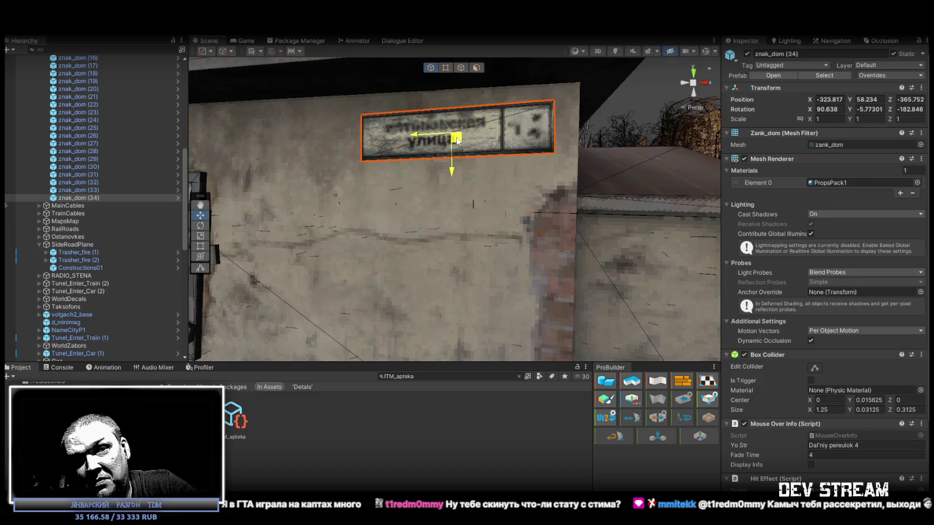
pyautogui.moveTo(457, 141)
pyautogui.mouseDown()
pyautogui.moveTo(457, 172)
pyautogui.moveTo(539, 166)
pyautogui.moveTo(506, 141)
pyautogui.mouseUp()
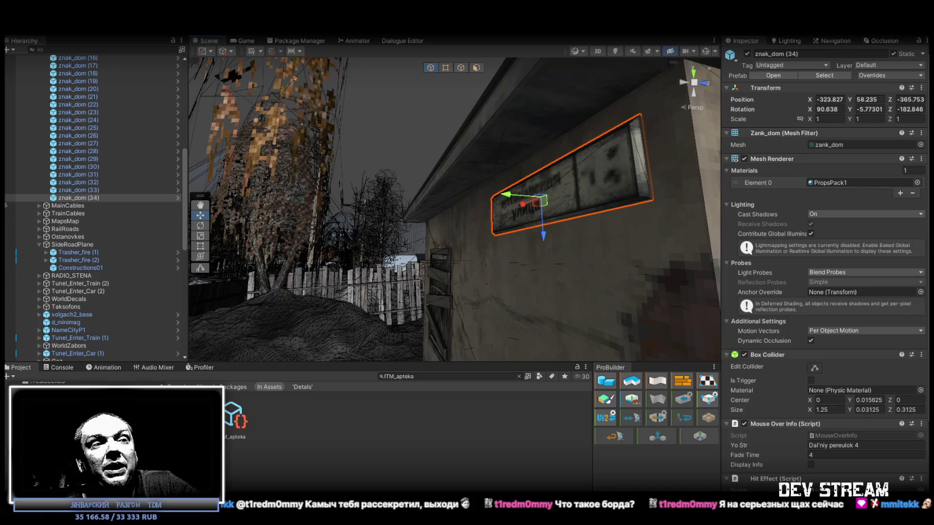
pyautogui.hotkey('alt', 'Tab')
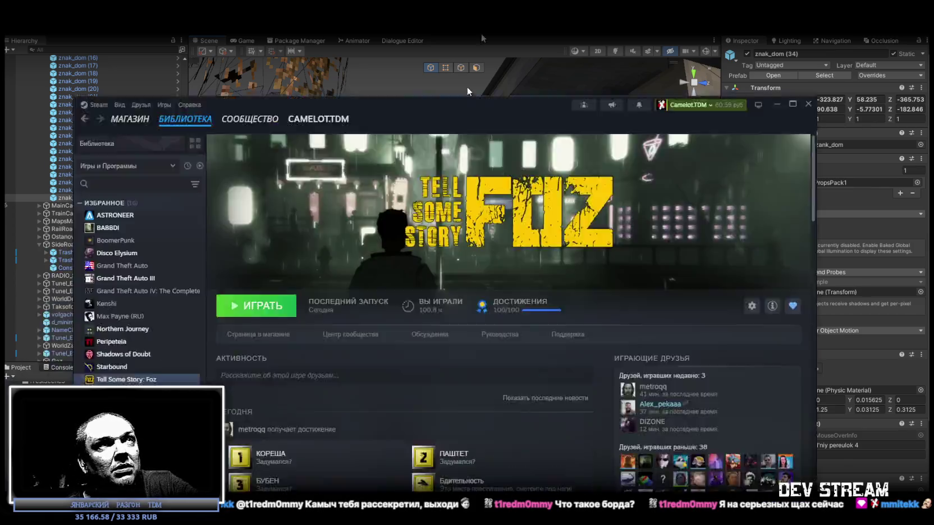
pyautogui.doubleClick(467, 90)
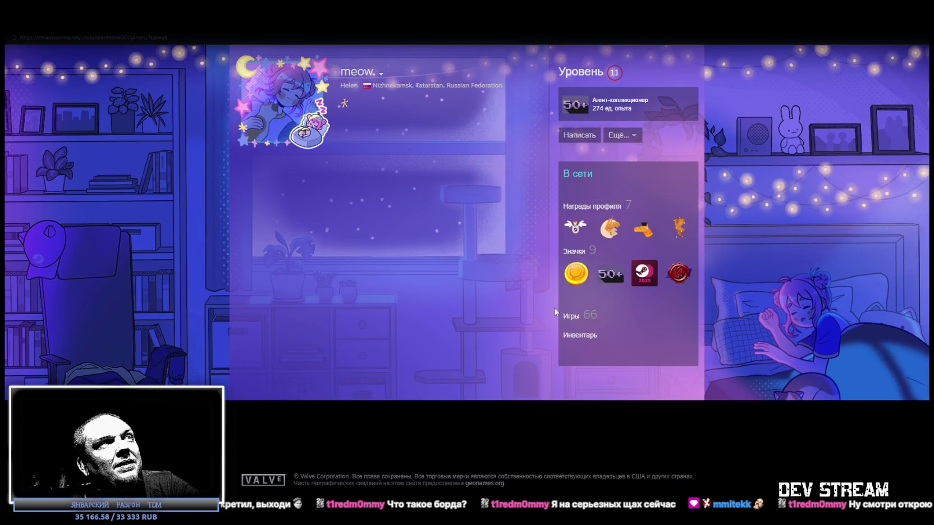
pyautogui.click(554, 308)
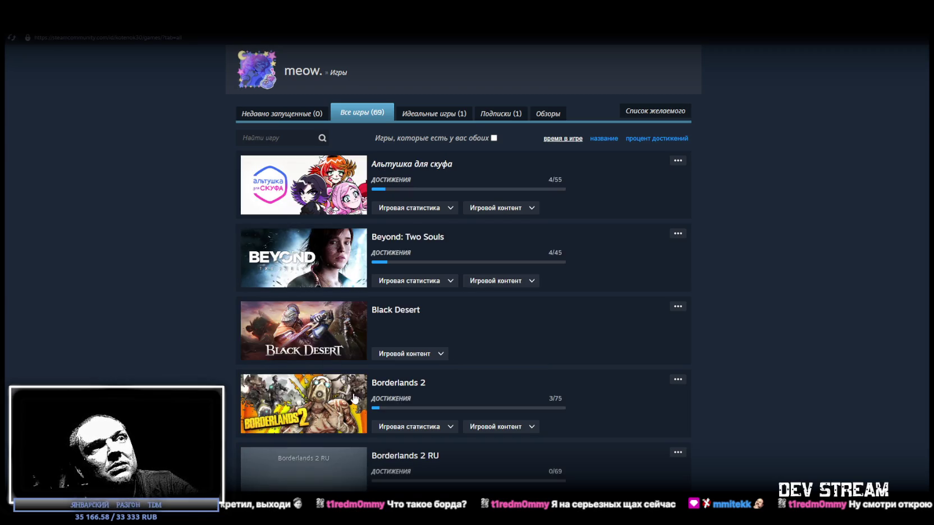
pyautogui.scroll(-3, 340, 396)
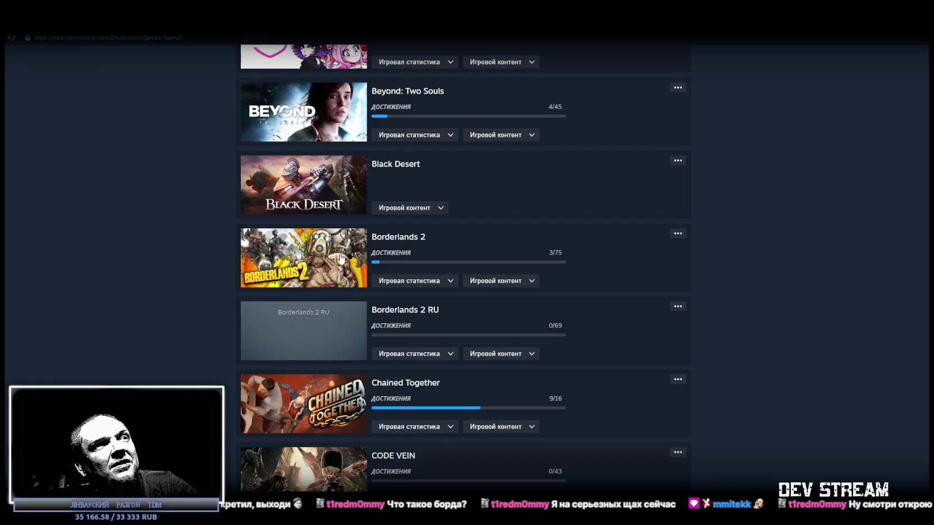
pyautogui.scroll(-4, 354, 253)
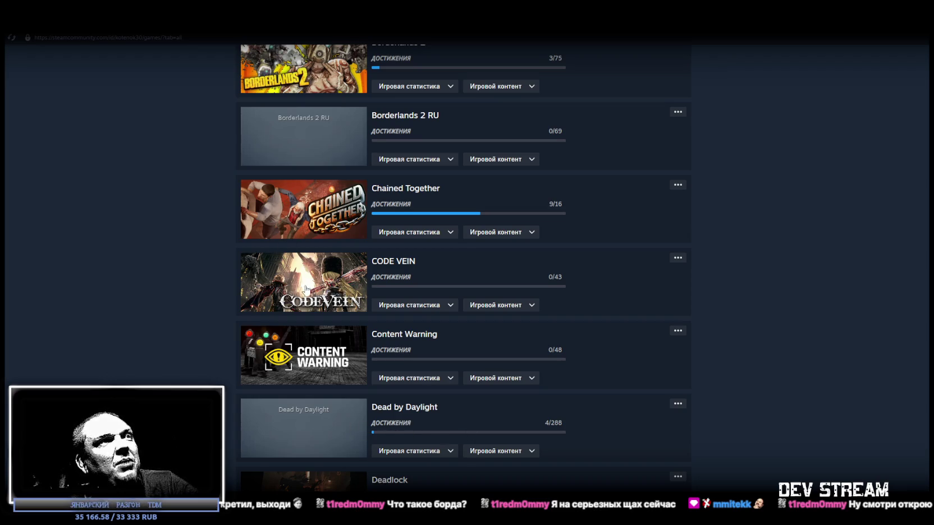
pyautogui.scroll(-1, 324, 285)
pyautogui.scroll(-2, 325, 285)
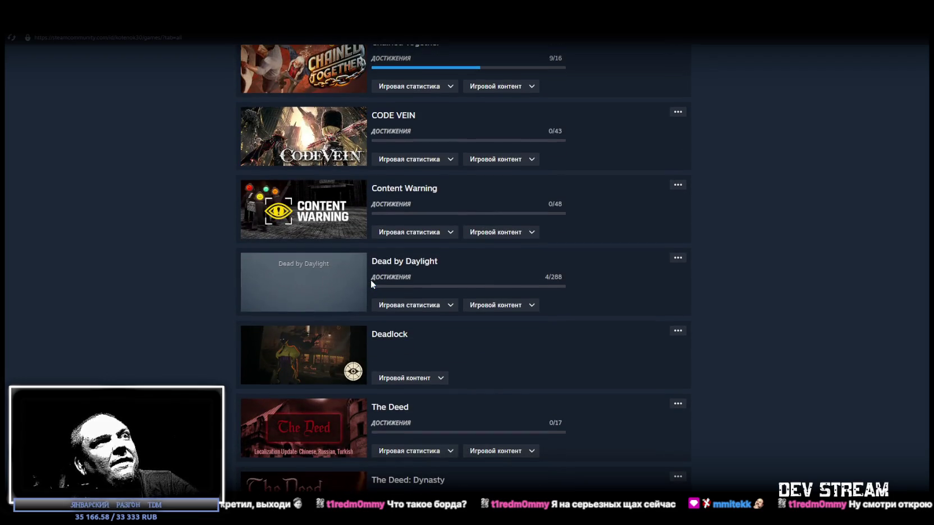
pyautogui.scroll(-3, 371, 284)
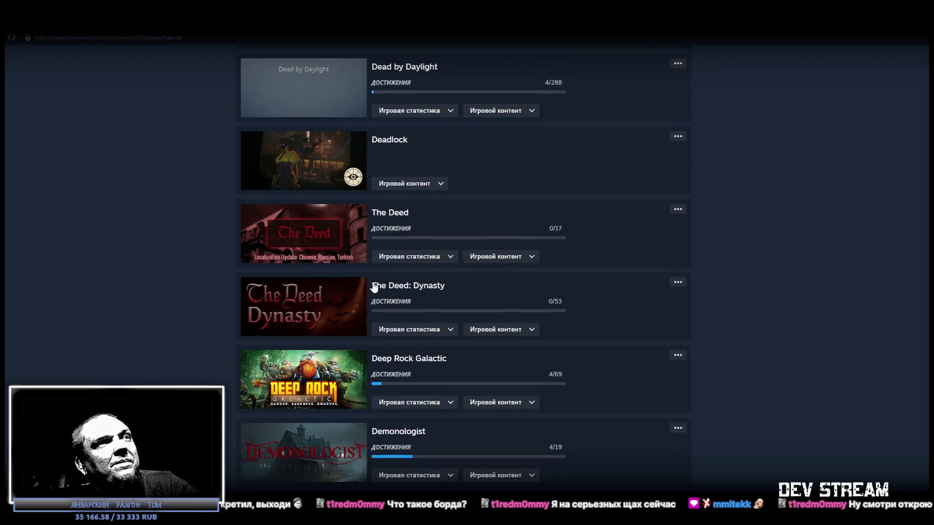
pyautogui.scroll(-5, 374, 287)
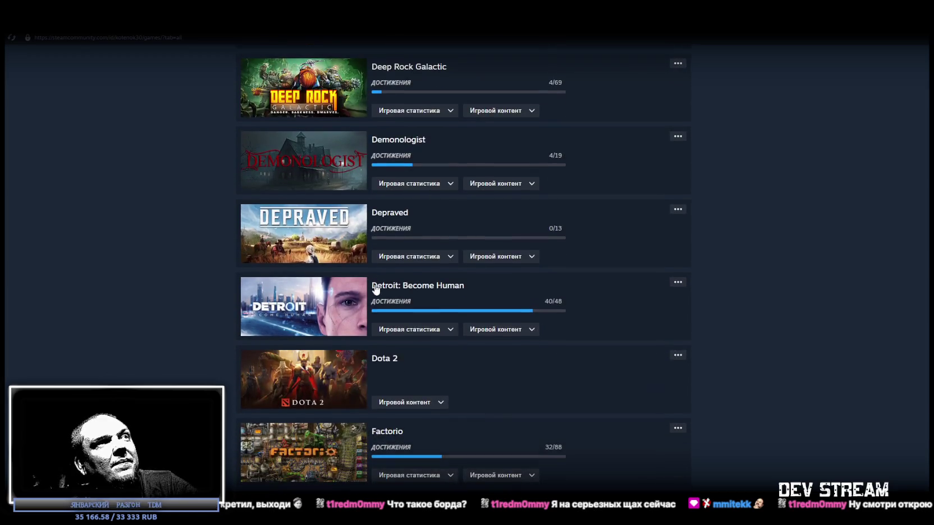
pyautogui.scroll(-3, 377, 288)
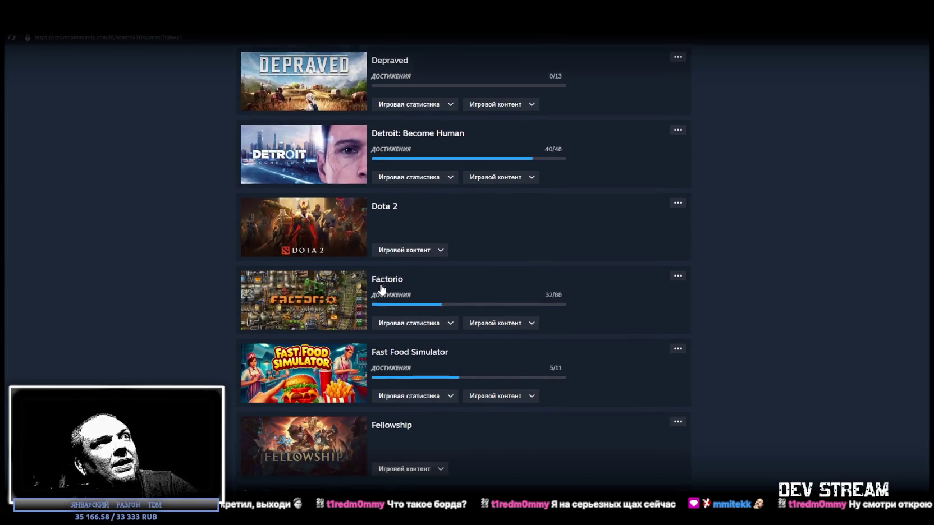
pyautogui.scroll(-2, 382, 288)
pyautogui.scroll(-3, 383, 287)
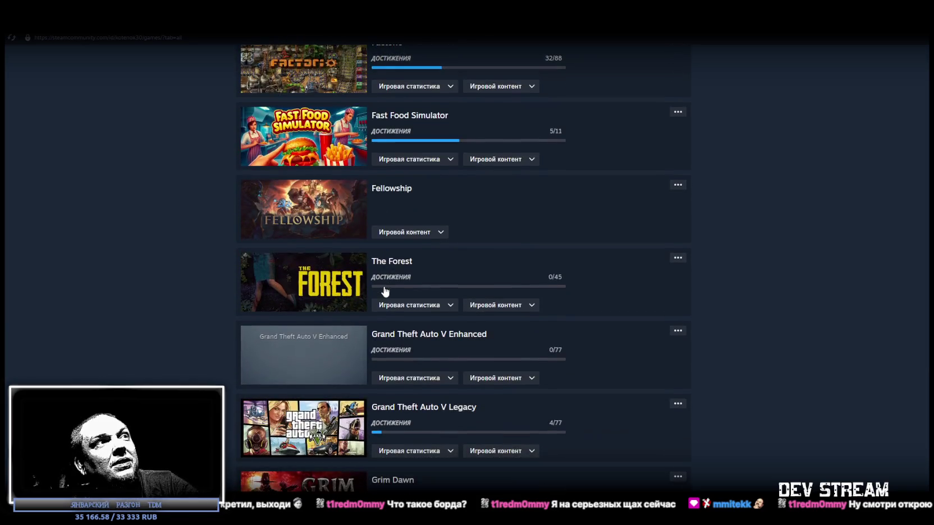
pyautogui.scroll(-3, 385, 289)
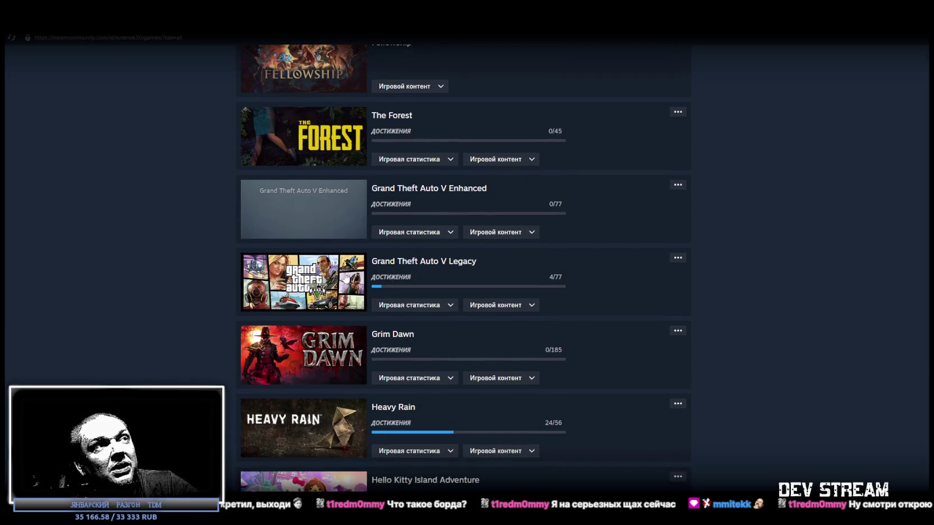
pyautogui.scroll(-1, 326, 283)
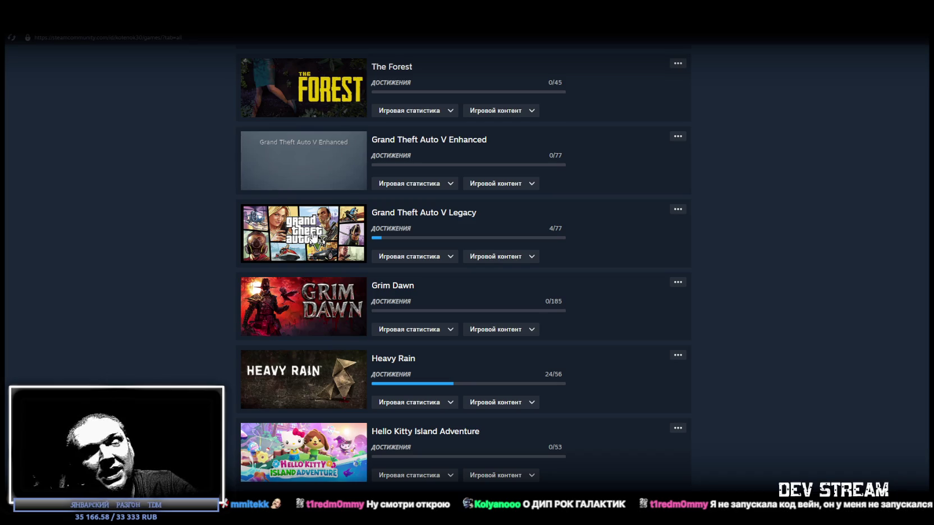
pyautogui.scroll(-3, 313, 236)
pyautogui.scroll(-3, 312, 236)
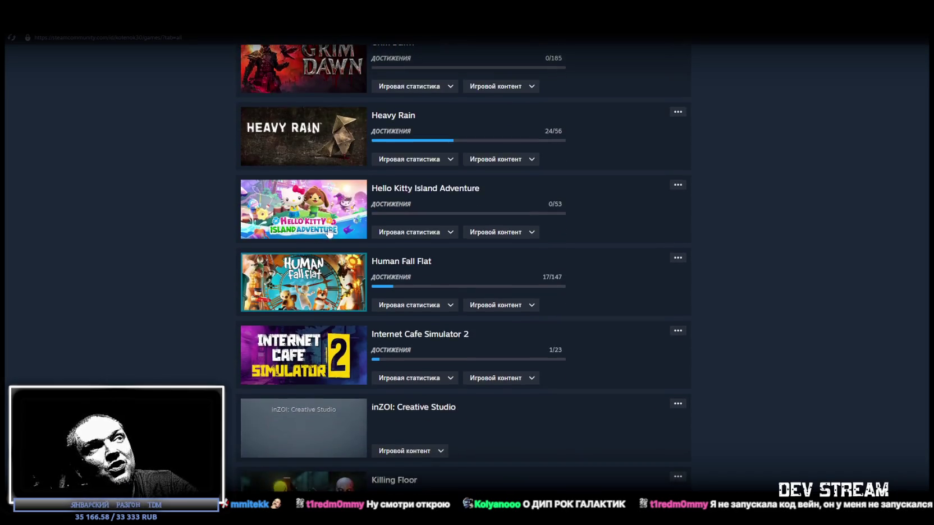
pyautogui.scroll(10, 760, 122)
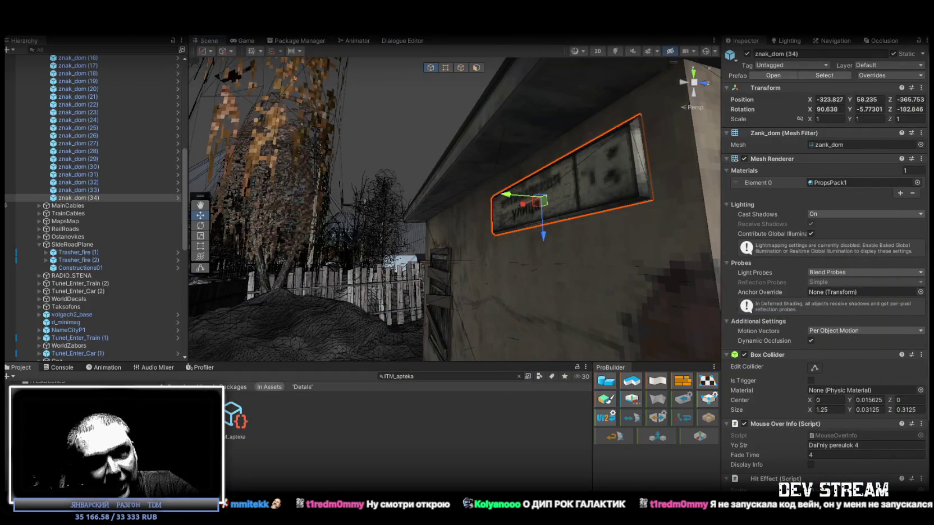
# - Duplicate the sign as znak_dom (35) and bring it to the dark log house wall
pyautogui.moveTo(521, 262)
pyautogui.mouseDown()
pyautogui.moveTo(596, 263)
pyautogui.moveTo(558, 234)
pyautogui.moveTo(466, 291)
pyautogui.moveTo(505, 298)
pyautogui.moveTo(437, 311)
pyautogui.moveTo(464, 304)
pyautogui.moveTo(318, 229)
pyautogui.moveTo(478, 292)
pyautogui.moveTo(521, 278)
pyautogui.mouseUp()
pyautogui.hotkey('ctrl', 'd')
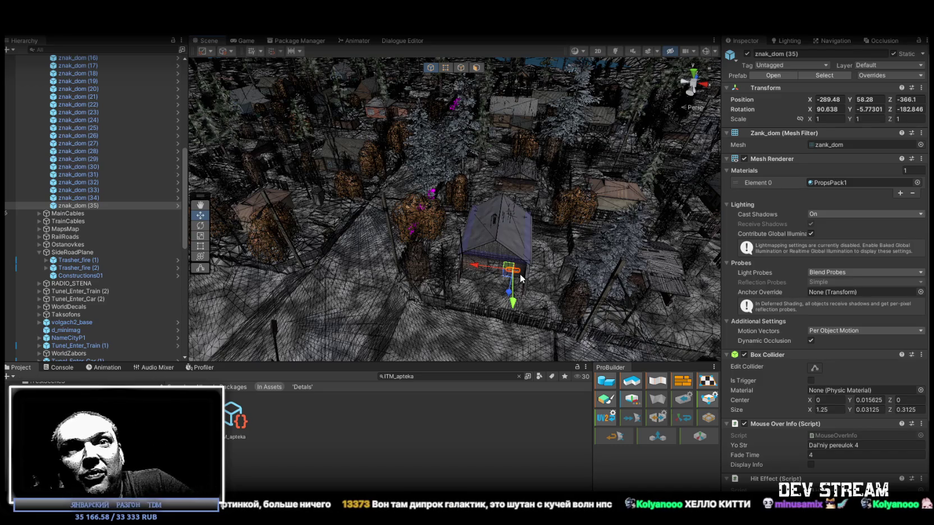
pyautogui.moveTo(511, 224)
pyautogui.mouseDown()
pyautogui.moveTo(511, 201)
pyautogui.moveTo(544, 220)
pyautogui.moveTo(513, 209)
pyautogui.moveTo(483, 216)
pyautogui.moveTo(484, 236)
pyautogui.moveTo(510, 237)
pyautogui.moveTo(497, 215)
pyautogui.moveTo(464, 225)
pyautogui.moveTo(532, 246)
pyautogui.moveTo(444, 192)
pyautogui.moveTo(408, 255)
pyautogui.moveTo(484, 216)
pyautogui.moveTo(484, 246)
pyautogui.moveTo(461, 248)
pyautogui.mouseUp()
pyautogui.press('e')
pyautogui.press('w')
# - Rotate and position znak_dom (35) on the log wall at X -289.208, Y 58.583, Z -365.395
pyautogui.press('e')
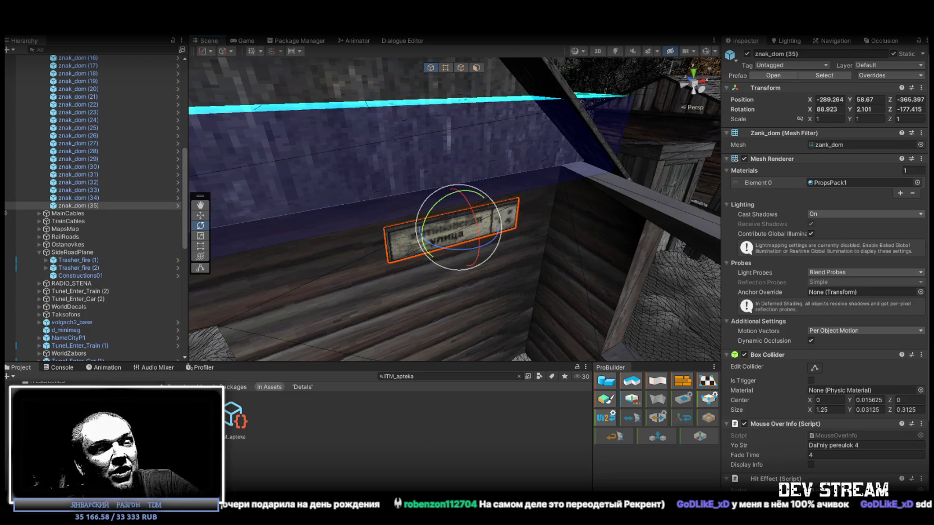
pyautogui.moveTo(509, 357)
pyautogui.mouseDown()
pyautogui.moveTo(454, 159)
pyautogui.moveTo(450, 177)
pyautogui.moveTo(473, 194)
pyautogui.moveTo(471, 179)
pyautogui.mouseUp()
pyautogui.press('w')
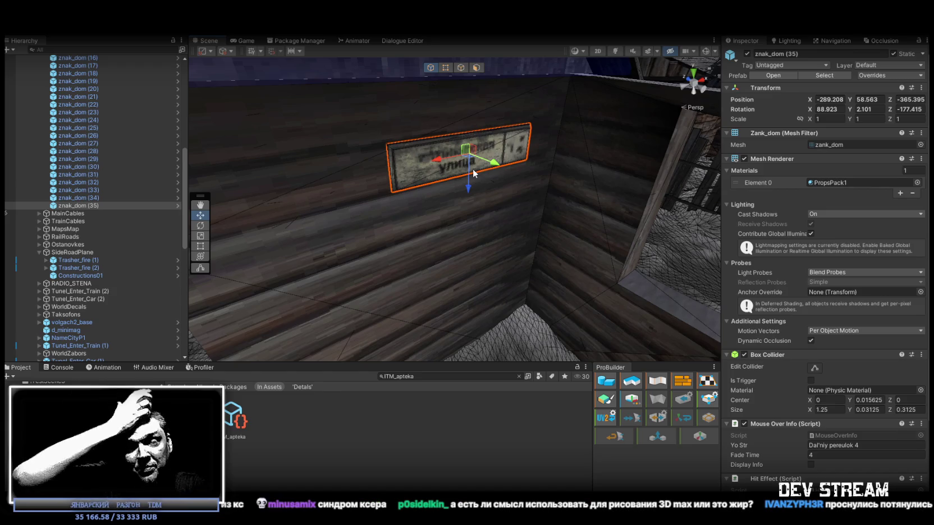
pyautogui.moveTo(473, 172)
pyautogui.mouseDown()
pyautogui.moveTo(455, 196)
pyautogui.moveTo(558, 160)
pyautogui.moveTo(521, 152)
pyautogui.moveTo(381, 194)
pyautogui.moveTo(281, 202)
pyautogui.moveTo(523, 209)
pyautogui.mouseUp()
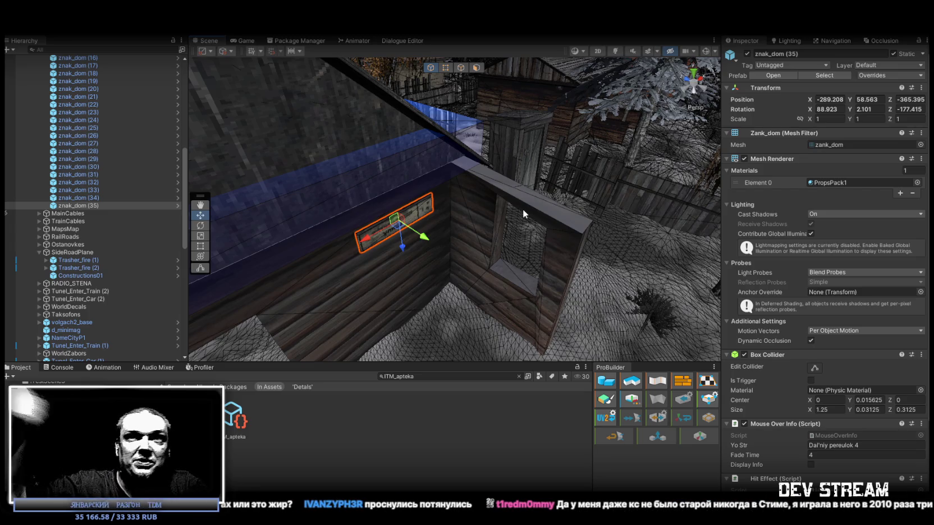
pyautogui.moveTo(559, 133)
pyautogui.mouseDown()
pyautogui.moveTo(473, 160)
pyautogui.moveTo(486, 173)
pyautogui.moveTo(385, 181)
pyautogui.moveTo(400, 198)
pyautogui.mouseUp()
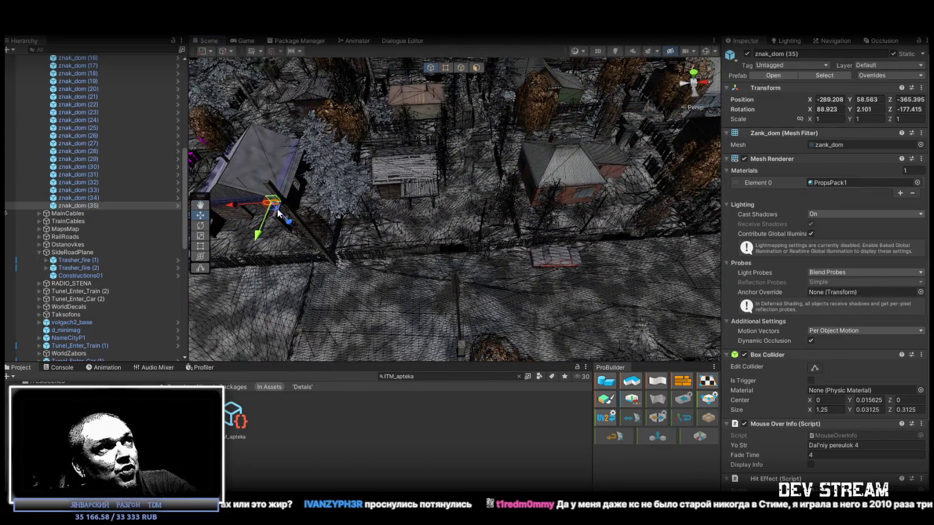
# - Duplicate znak_dom (35) and hang the copy znak_dom (36) under the brick building's roof at X -257.67, Y 59.01
pyautogui.hotkey('ctrl', 'd')
pyautogui.moveTo(278, 214)
pyautogui.mouseDown()
pyautogui.moveTo(605, 198)
pyautogui.moveTo(549, 105)
pyautogui.moveTo(512, 132)
pyautogui.mouseUp()
pyautogui.moveTo(473, 221)
pyautogui.mouseDown()
pyautogui.moveTo(533, 206)
pyautogui.moveTo(499, 115)
pyautogui.moveTo(504, 93)
pyautogui.moveTo(549, 146)
pyautogui.moveTo(534, 144)
pyautogui.moveTo(512, 171)
pyautogui.moveTo(563, 192)
pyautogui.moveTo(387, 204)
pyautogui.moveTo(479, 192)
pyautogui.moveTo(367, 175)
pyautogui.moveTo(349, 163)
pyautogui.moveTo(462, 176)
pyautogui.mouseUp()
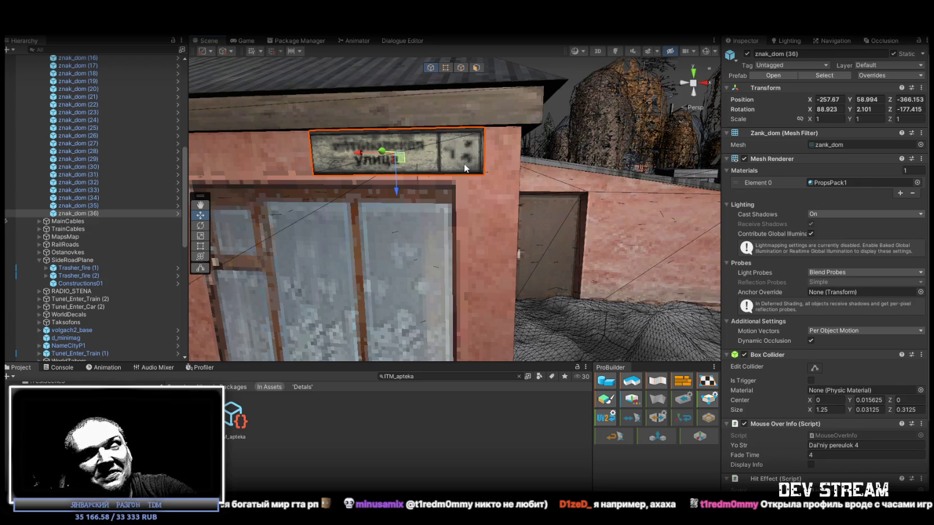
pyautogui.moveTo(560, 158)
pyautogui.mouseDown()
pyautogui.moveTo(401, 167)
pyautogui.moveTo(430, 241)
pyautogui.moveTo(505, 252)
pyautogui.moveTo(487, 159)
pyautogui.moveTo(458, 163)
pyautogui.mouseUp()
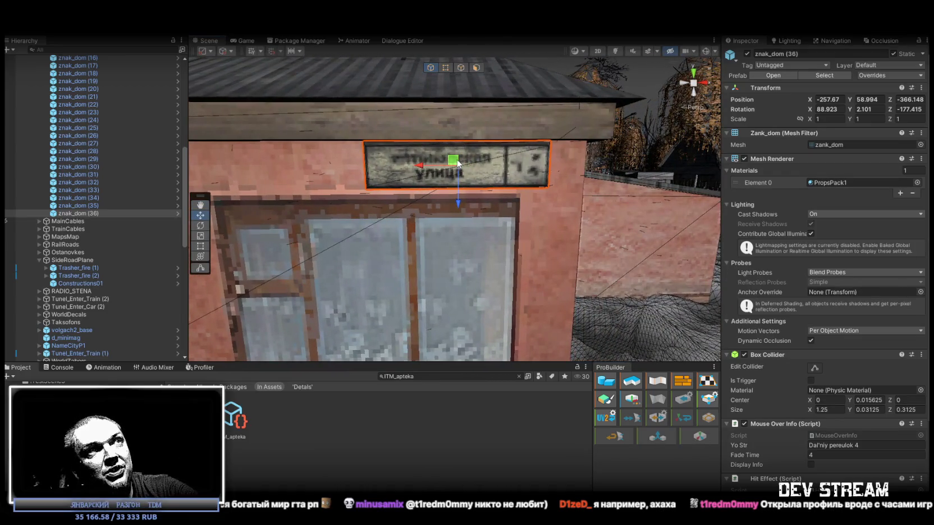
pyautogui.moveTo(498, 211); pyautogui.dragTo(539, 205)
pyautogui.scroll(-5, 539, 206)
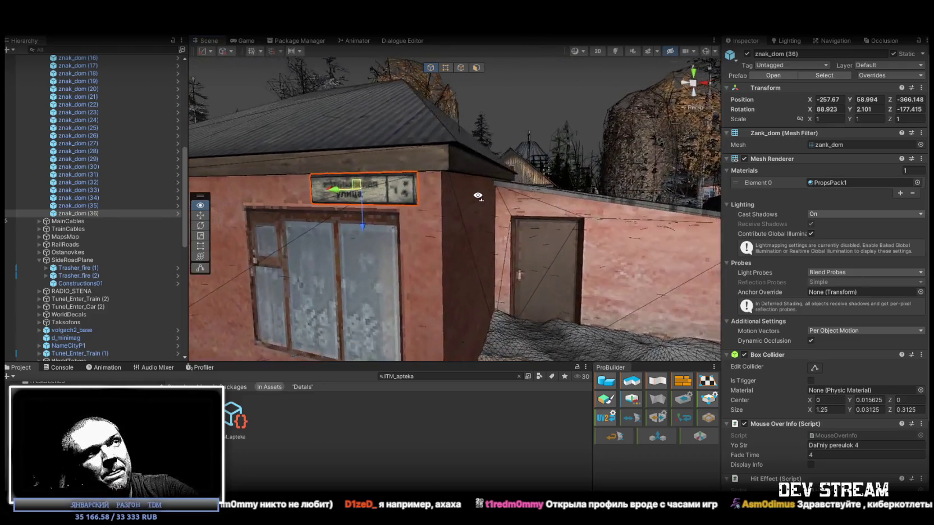
pyautogui.press('f')
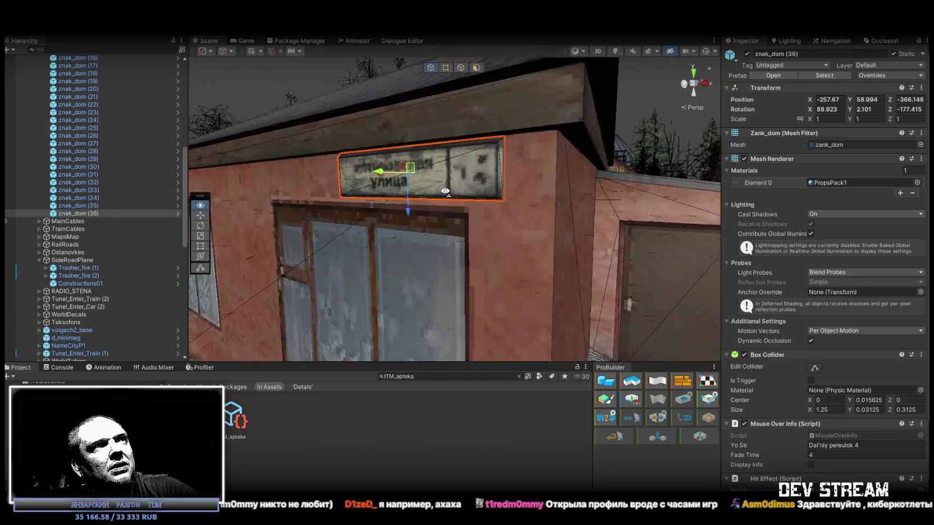
pyautogui.moveTo(464, 182); pyautogui.dragTo(407, 202)
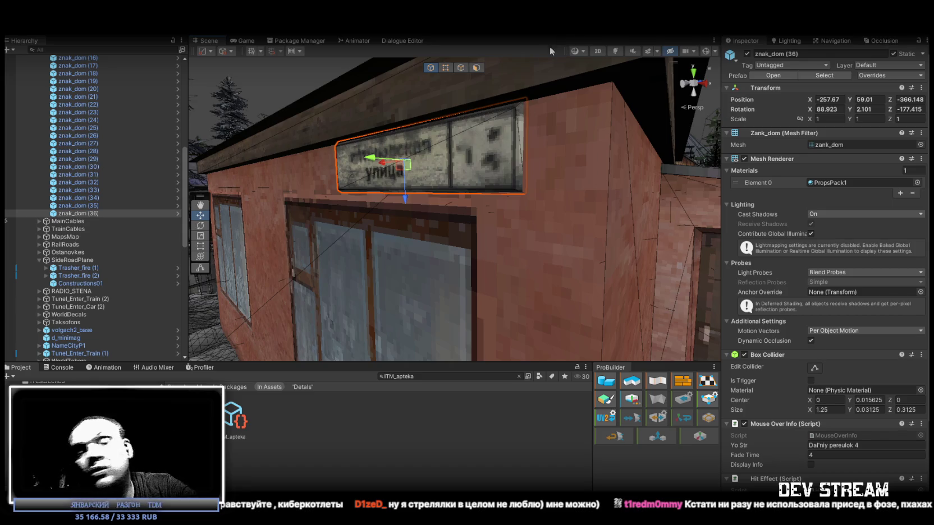
# - Slide znak_dom (36) sideways along X and slightly higher on the brick building's front wall
pyautogui.moveTo(534, 94)
pyautogui.mouseDown()
pyautogui.moveTo(492, 193)
pyautogui.moveTo(445, 186)
pyautogui.mouseUp()
pyautogui.moveTo(452, 180)
pyautogui.mouseDown()
pyautogui.moveTo(434, 143)
pyautogui.moveTo(401, 152)
pyautogui.mouseUp()
pyautogui.moveTo(494, 168)
pyautogui.mouseDown()
pyautogui.moveTo(533, 177)
pyautogui.moveTo(387, 113)
pyautogui.mouseUp()
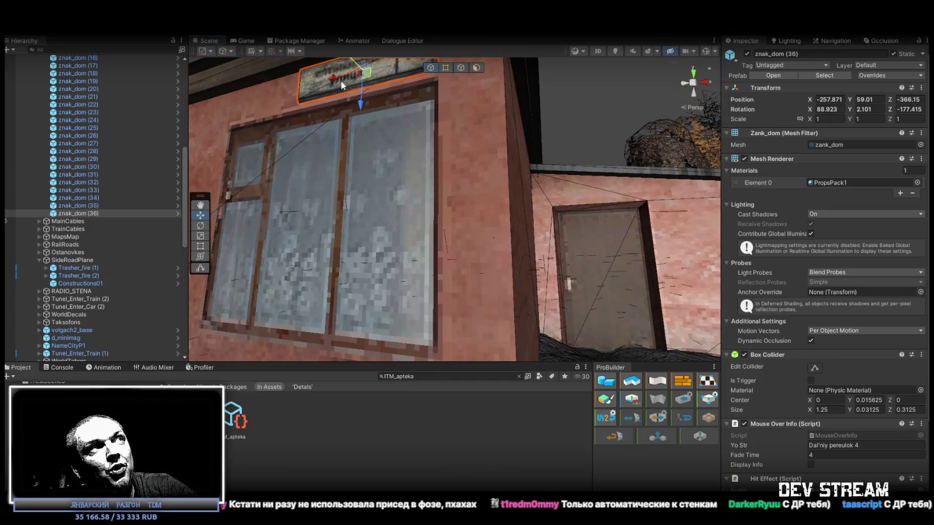
pyautogui.moveTo(341, 80); pyautogui.dragTo(354, 73)
pyautogui.moveTo(553, 183)
pyautogui.mouseDown()
pyautogui.moveTo(567, 222)
pyautogui.moveTo(561, 194)
pyautogui.moveTo(554, 314)
pyautogui.moveTo(552, 306)
pyautogui.mouseUp()
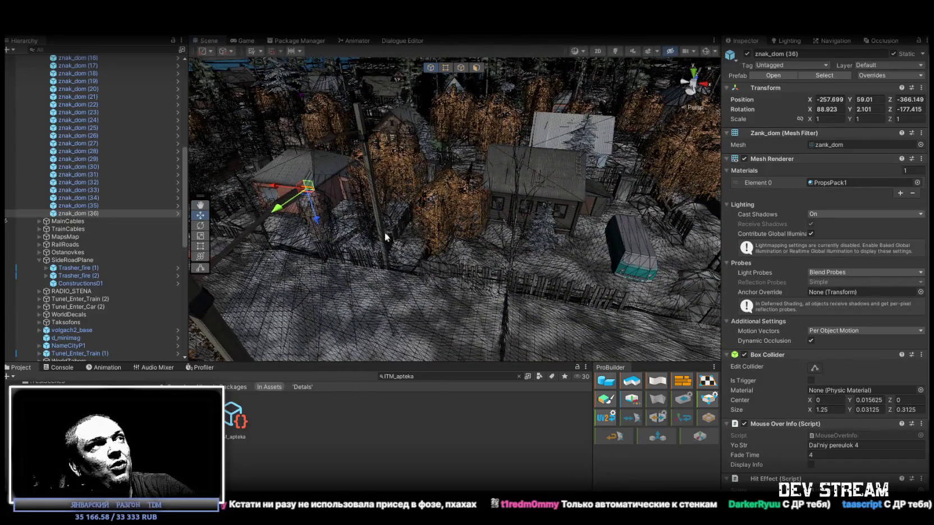
pyautogui.hotkey('ctrl', 'd')
# - Move the copy znak_dom (37) to the wooden house and set it below the roof, lowered and shifted left
pyautogui.moveTo(306, 199)
pyautogui.mouseDown()
pyautogui.moveTo(387, 244)
pyautogui.moveTo(564, 224)
pyautogui.moveTo(601, 200)
pyautogui.moveTo(618, 83)
pyautogui.moveTo(609, 208)
pyautogui.moveTo(615, 171)
pyautogui.moveTo(629, 210)
pyautogui.moveTo(613, 225)
pyautogui.moveTo(552, 180)
pyautogui.moveTo(647, 228)
pyautogui.moveTo(639, 222)
pyautogui.mouseUp()
pyautogui.scroll(5, 587, 207)
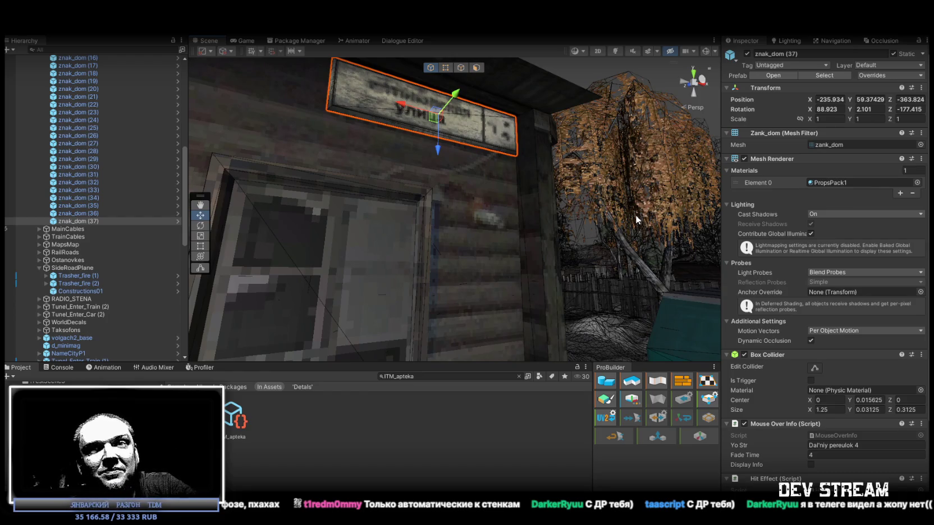
pyautogui.moveTo(507, 206)
pyautogui.mouseDown()
pyautogui.moveTo(625, 209)
pyautogui.moveTo(645, 252)
pyautogui.moveTo(545, 218)
pyautogui.mouseUp()
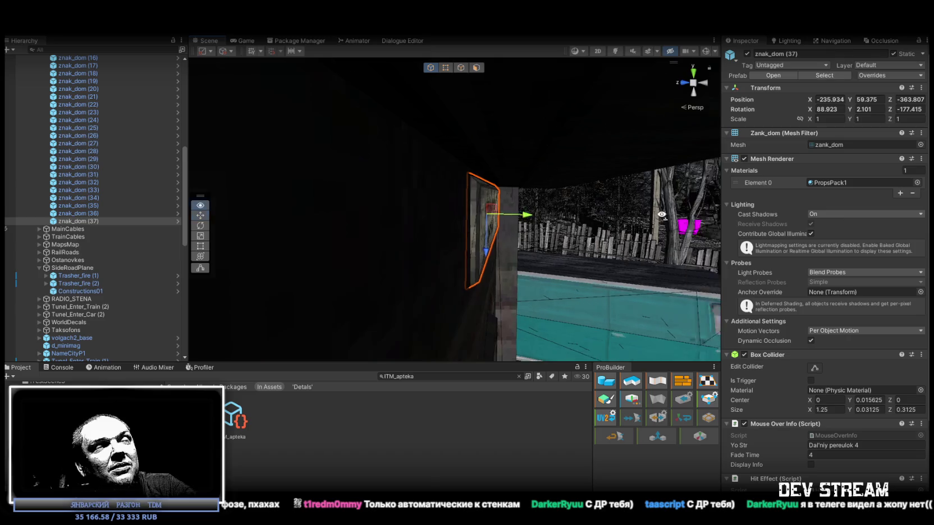
pyautogui.press('f')
pyautogui.moveTo(426, 213); pyautogui.dragTo(400, 215)
pyautogui.scroll(-3, 400, 215)
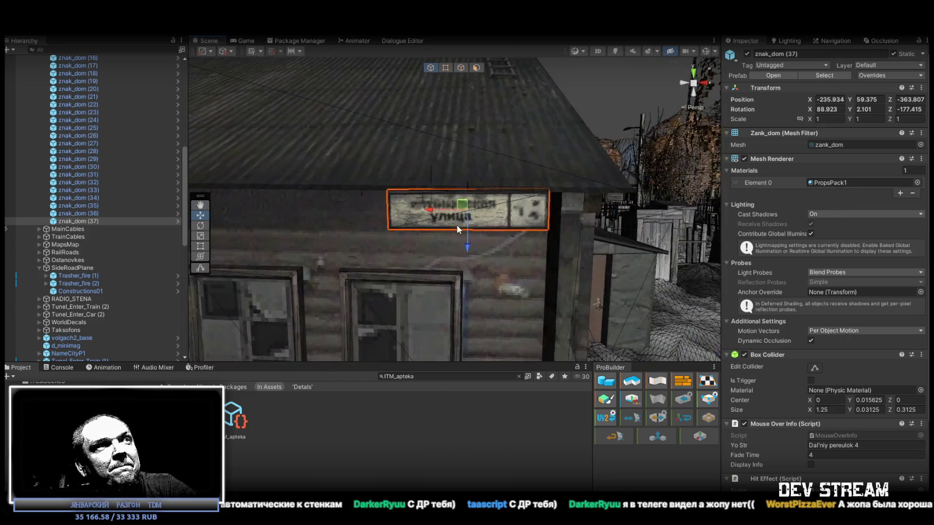
pyautogui.moveTo(459, 212)
pyautogui.mouseDown()
pyautogui.moveTo(480, 227)
pyautogui.moveTo(469, 304)
pyautogui.moveTo(496, 224)
pyautogui.moveTo(547, 271)
pyautogui.moveTo(318, 185)
pyautogui.moveTo(381, 226)
pyautogui.moveTo(362, 195)
pyautogui.moveTo(347, 196)
pyautogui.mouseUp()
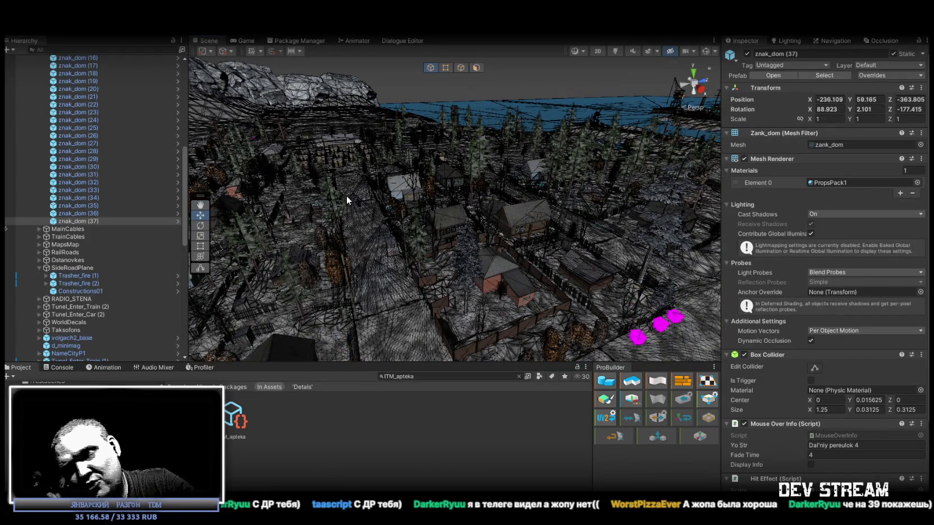
pyautogui.moveTo(381, 175)
pyautogui.mouseDown()
pyautogui.moveTo(511, 190)
pyautogui.moveTo(650, 179)
pyautogui.moveTo(672, 214)
pyautogui.moveTo(705, 228)
pyautogui.moveTo(669, 207)
pyautogui.mouseUp()
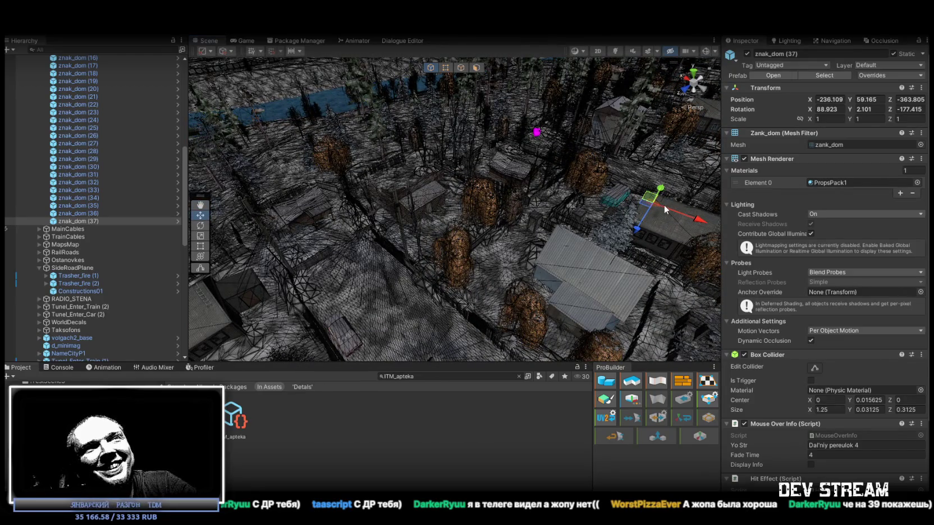
pyautogui.hotkey('ctrl', 'd')
# - Turn znak_dom (38) to face the other way and place it on the wooden shed wall
pyautogui.moveTo(651, 209)
pyautogui.mouseDown()
pyautogui.moveTo(393, 212)
pyautogui.moveTo(427, 210)
pyautogui.moveTo(367, 140)
pyautogui.moveTo(642, 258)
pyautogui.moveTo(671, 231)
pyautogui.moveTo(518, 134)
pyautogui.moveTo(703, 198)
pyautogui.moveTo(545, 211)
pyautogui.moveTo(738, 206)
pyautogui.moveTo(715, 223)
pyautogui.moveTo(722, 217)
pyautogui.mouseUp()
pyautogui.press('e')
pyautogui.moveTo(553, 161)
pyautogui.mouseDown()
pyautogui.moveTo(563, 153)
pyautogui.moveTo(501, 70)
pyautogui.moveTo(366, 98)
pyautogui.mouseUp()
pyautogui.press('w')
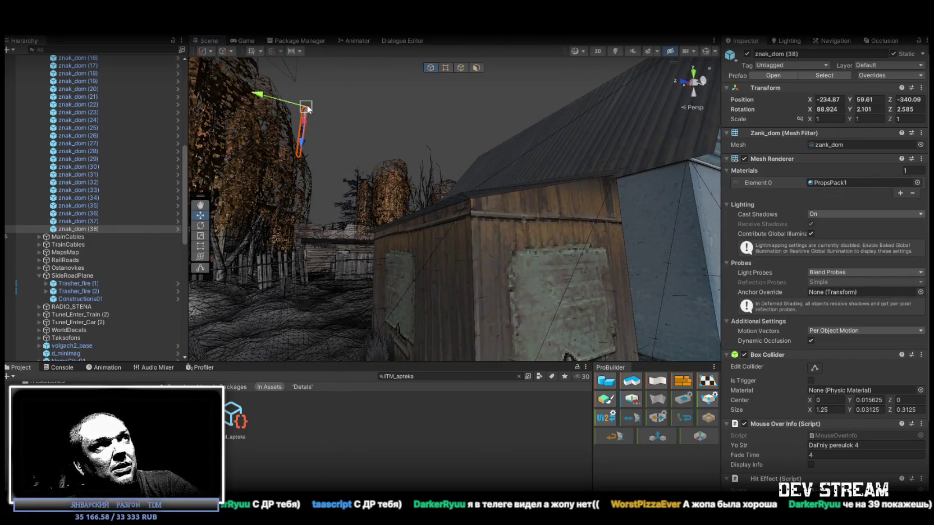
pyautogui.moveTo(307, 111)
pyautogui.mouseDown()
pyautogui.moveTo(444, 213)
pyautogui.moveTo(466, 196)
pyautogui.moveTo(447, 169)
pyautogui.moveTo(620, 148)
pyautogui.moveTo(678, 273)
pyautogui.moveTo(666, 293)
pyautogui.moveTo(601, 283)
pyautogui.mouseUp()
# - Level and lower znak_dom (38) on the shed wall to X -236.437, Y 57.965, Z -341.641
pyautogui.press('e')
pyautogui.moveTo(530, 237); pyautogui.dragTo(668, 99)
pyautogui.press('w')
pyautogui.moveTo(472, 165); pyautogui.dragTo(461, 219)
pyautogui.moveTo(617, 186)
pyautogui.mouseDown()
pyautogui.moveTo(269, 199)
pyautogui.moveTo(375, 194)
pyautogui.moveTo(503, 157)
pyautogui.moveTo(419, 173)
pyautogui.mouseUp()
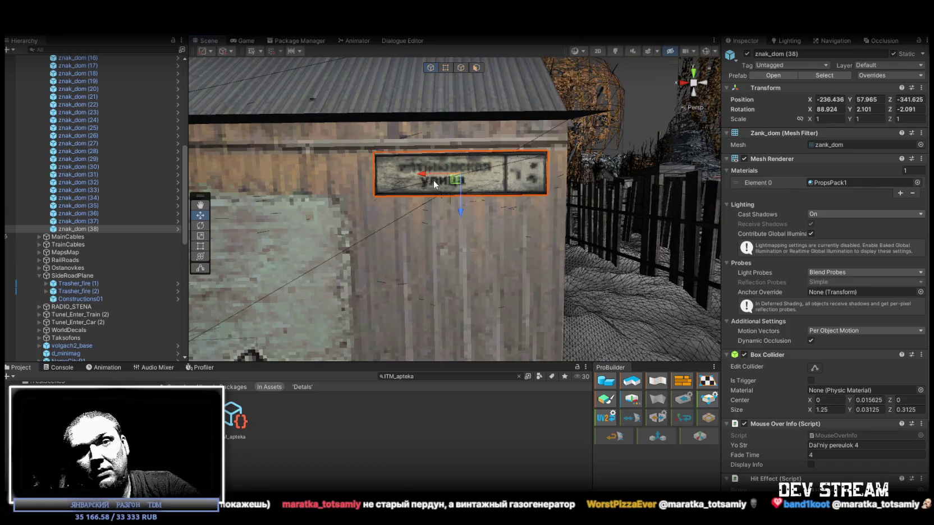
pyautogui.moveTo(489, 190)
pyautogui.mouseDown()
pyautogui.moveTo(367, 165)
pyautogui.moveTo(388, 183)
pyautogui.moveTo(449, 172)
pyautogui.moveTo(677, 189)
pyautogui.mouseUp()
# - Rotate znak_dom (38) to 91.205, 4.791, 1.596 so it sits flush with the shed wall
pyautogui.press('e')
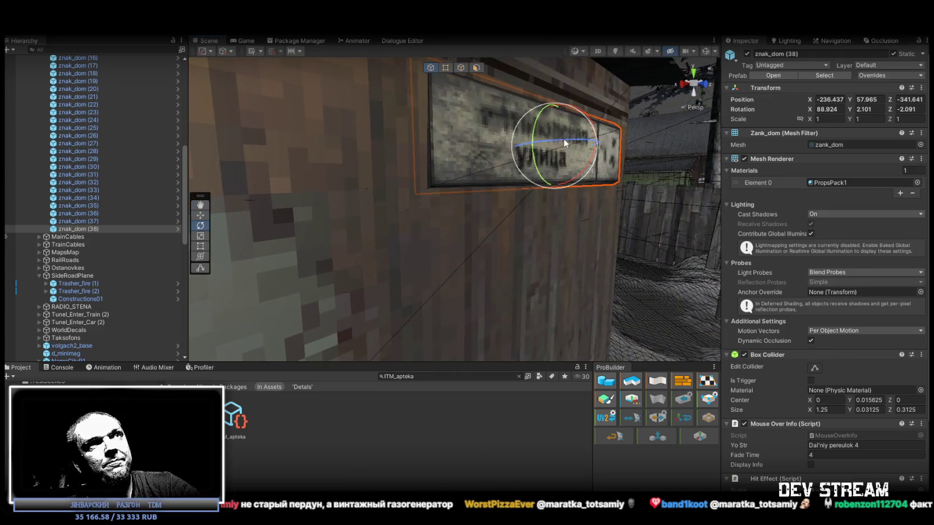
pyautogui.moveTo(563, 140); pyautogui.dragTo(401, 161)
pyautogui.moveTo(402, 195); pyautogui.dragTo(438, 197)
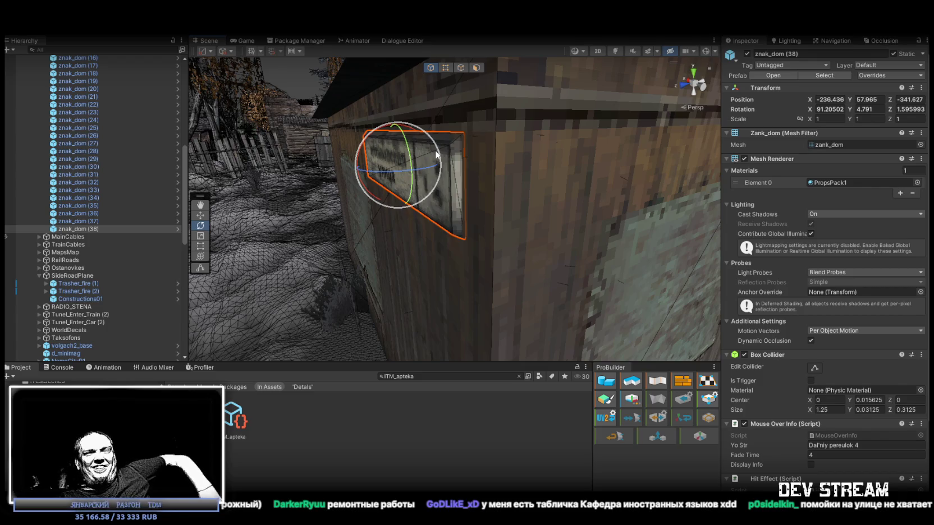
pyautogui.moveTo(436, 156)
pyautogui.mouseDown()
pyautogui.moveTo(99, 225)
pyautogui.moveTo(7, 227)
pyautogui.moveTo(926, 228)
pyautogui.moveTo(762, 248)
pyautogui.moveTo(133, 247)
pyautogui.moveTo(190, 234)
pyautogui.moveTo(182, 281)
pyautogui.mouseUp()
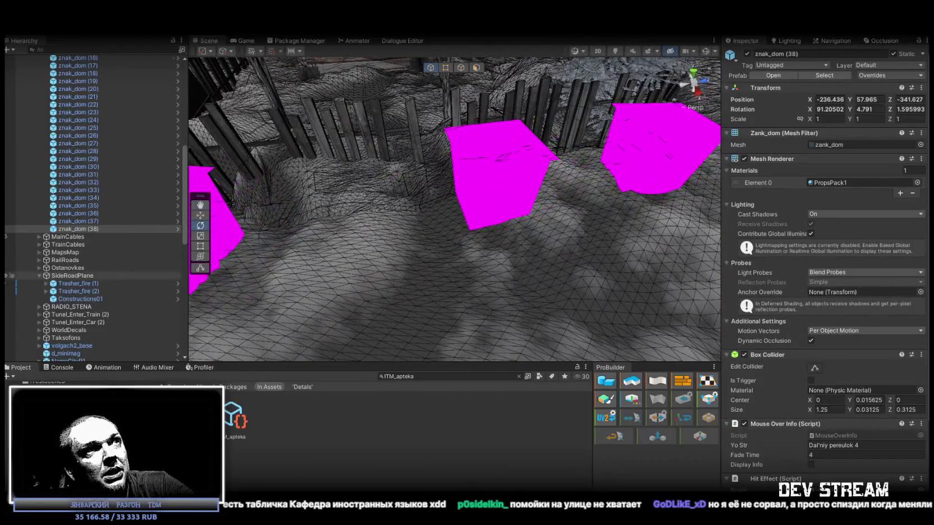
pyautogui.moveTo(587, 166)
pyautogui.mouseDown()
pyautogui.moveTo(76, 116)
pyautogui.moveTo(108, 101)
pyautogui.moveTo(145, 138)
pyautogui.moveTo(109, 100)
pyautogui.moveTo(150, 93)
pyautogui.moveTo(165, 123)
pyautogui.moveTo(251, 134)
pyautogui.moveTo(506, 153)
pyautogui.moveTo(608, 139)
pyautogui.moveTo(673, 155)
pyautogui.moveTo(563, 170)
pyautogui.moveTo(725, 144)
pyautogui.moveTo(724, 98)
pyautogui.moveTo(524, 111)
pyautogui.moveTo(449, 257)
pyautogui.moveTo(367, 254)
pyautogui.moveTo(371, 267)
pyautogui.moveTo(485, 331)
pyautogui.moveTo(542, 252)
pyautogui.moveTo(408, 208)
pyautogui.moveTo(462, 192)
pyautogui.moveTo(365, 168)
pyautogui.moveTo(191, 163)
pyautogui.mouseUp()
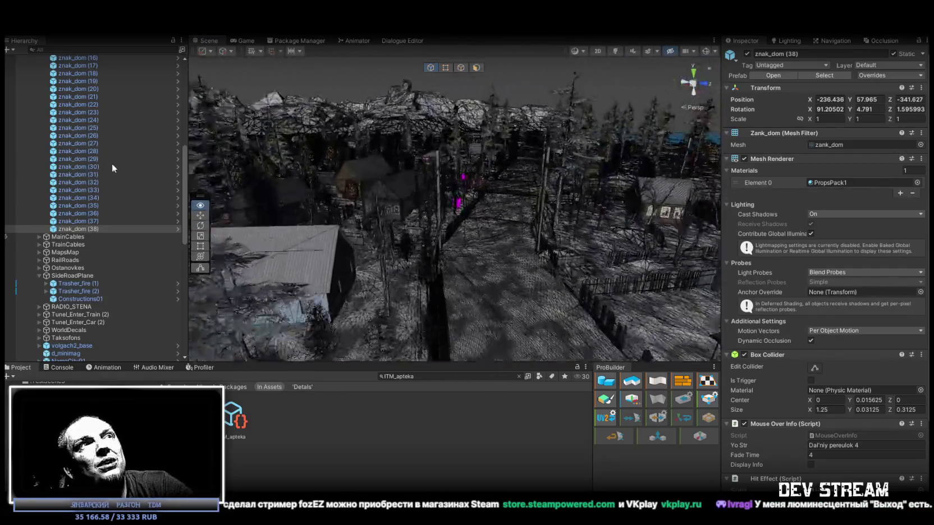
# - Fly to the magenta cubes by the fence and select the left one, Trasher (32), with its BAK chest
pyautogui.moveTo(119, 175)
pyautogui.mouseDown()
pyautogui.moveTo(166, 181)
pyautogui.moveTo(212, 205)
pyautogui.moveTo(441, 222)
pyautogui.mouseUp()
pyautogui.click(382, 215)
pyautogui.moveTo(382, 215)
pyautogui.mouseDown()
pyautogui.moveTo(315, 225)
pyautogui.moveTo(371, 243)
pyautogui.moveTo(477, 212)
pyautogui.mouseUp()
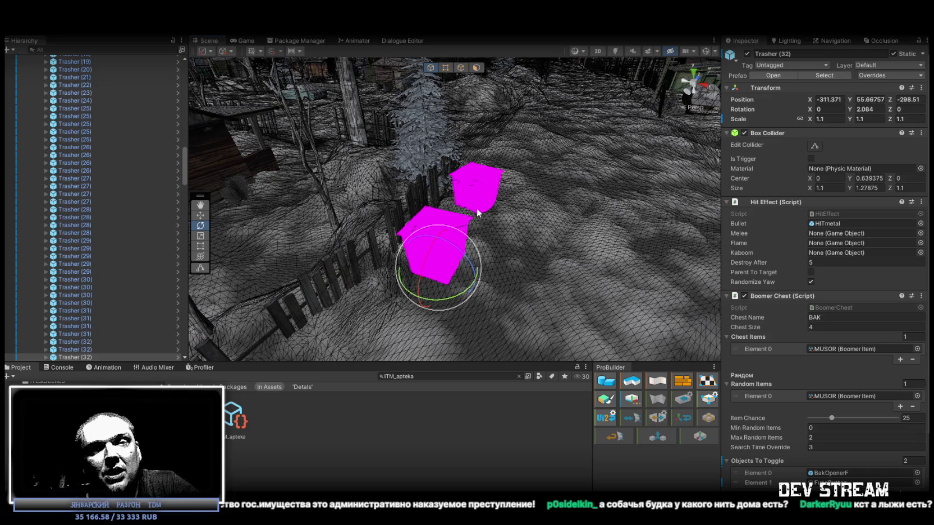
# - Fly the Scene camera from the magenta cubes into the nearby house's wooden plank walls
pyautogui.moveTo(452, 267)
pyautogui.mouseDown()
pyautogui.moveTo(190, 259)
pyautogui.moveTo(193, 225)
pyautogui.moveTo(202, 283)
pyautogui.moveTo(185, 200)
pyautogui.moveTo(194, 281)
pyautogui.moveTo(214, 206)
pyautogui.moveTo(225, 214)
pyautogui.moveTo(231, 270)
pyautogui.moveTo(173, 235)
pyautogui.moveTo(161, 201)
pyautogui.moveTo(151, 208)
pyautogui.moveTo(124, 199)
pyautogui.moveTo(57, 222)
pyautogui.moveTo(89, 231)
pyautogui.moveTo(92, 188)
pyautogui.moveTo(530, 209)
pyautogui.moveTo(502, 243)
pyautogui.moveTo(505, 322)
pyautogui.moveTo(500, 267)
pyautogui.moveTo(466, 236)
pyautogui.moveTo(449, 230)
pyautogui.moveTo(414, 279)
pyautogui.moveTo(473, 288)
pyautogui.mouseUp()
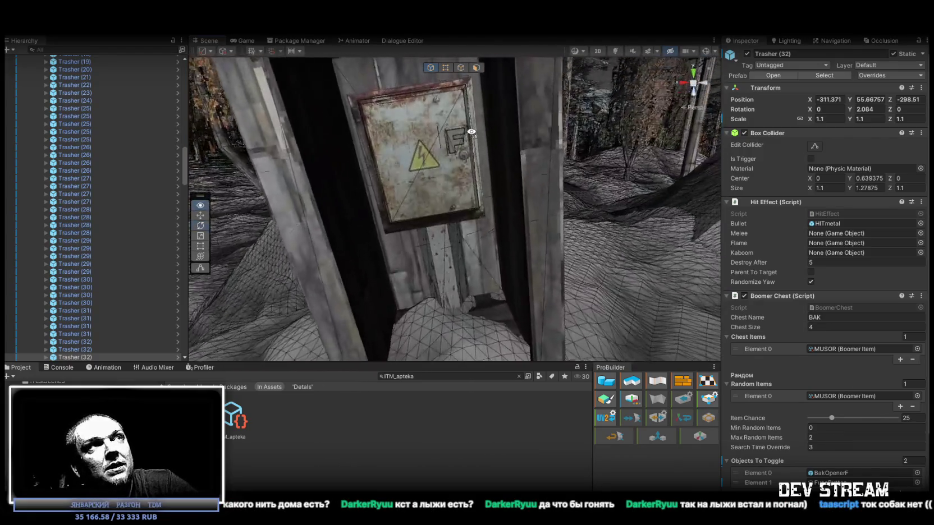
pyautogui.moveTo(700, 132); pyautogui.dragTo(665, 101)
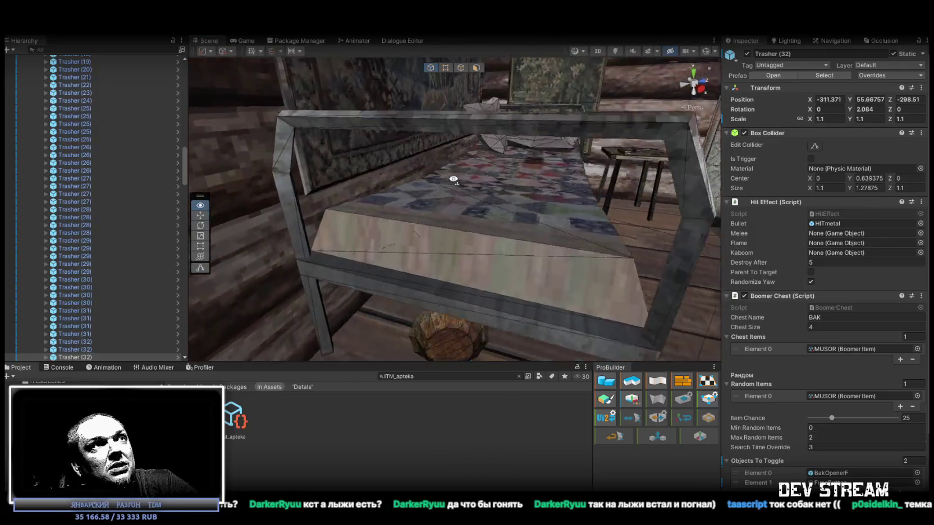
pyautogui.moveTo(474, 98)
pyautogui.mouseDown()
pyautogui.moveTo(506, 217)
pyautogui.moveTo(469, 232)
pyautogui.moveTo(154, 184)
pyautogui.moveTo(47, 182)
pyautogui.moveTo(645, 168)
pyautogui.moveTo(558, 125)
pyautogui.moveTo(261, 73)
pyautogui.moveTo(559, 159)
pyautogui.moveTo(492, 175)
pyautogui.moveTo(675, 187)
pyautogui.moveTo(619, 181)
pyautogui.moveTo(632, 175)
pyautogui.moveTo(229, 161)
pyautogui.moveTo(688, 219)
pyautogui.moveTo(552, 185)
pyautogui.mouseUp()
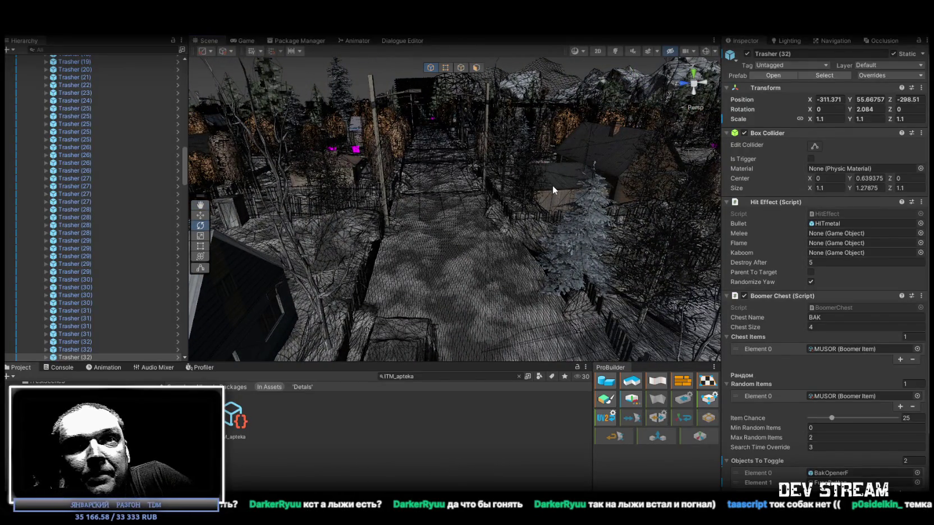
pyautogui.moveTo(578, 229)
pyautogui.mouseDown()
pyautogui.moveTo(506, 211)
pyautogui.moveTo(536, 220)
pyautogui.moveTo(542, 269)
pyautogui.mouseUp()
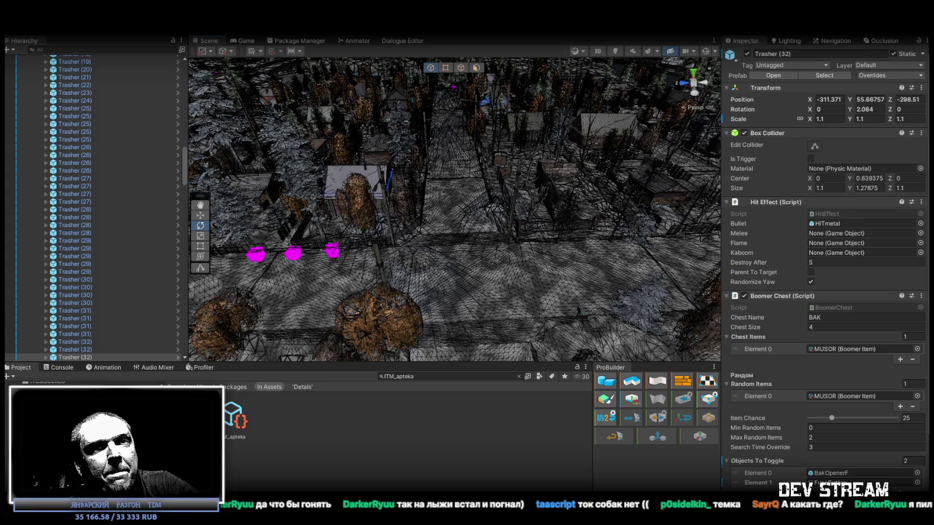
pyautogui.moveTo(394, 261); pyautogui.dragTo(266, 201)
# - Collapse the loot container and ###TRG### groups in the Hierarchy
pyautogui.scroll(10, 143, 241)
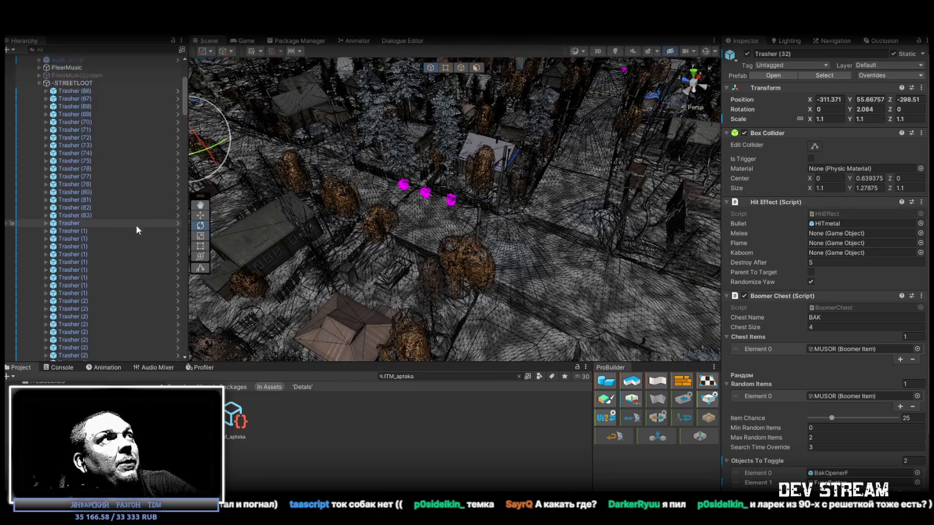
pyautogui.scroll(5, 123, 220)
pyautogui.click(32, 175)
pyautogui.click(25, 113)
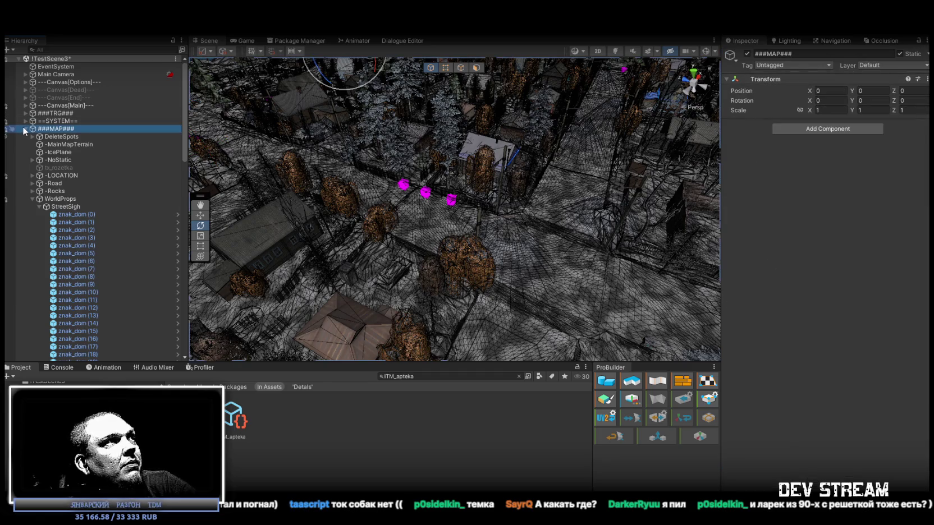
# - Frame the Player object in the Scene view and fly across the terrain toward it
pyautogui.scroll(-14, 76, 154)
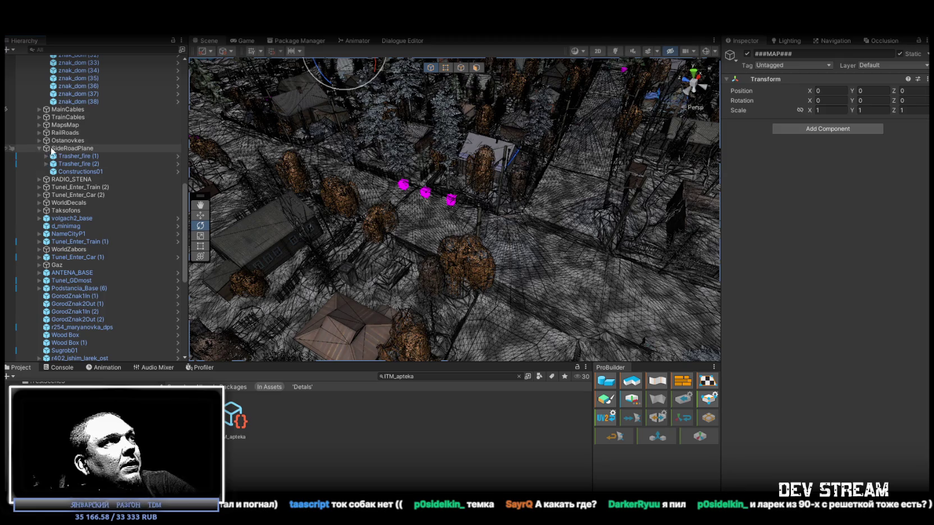
pyautogui.scroll(-8, 67, 168)
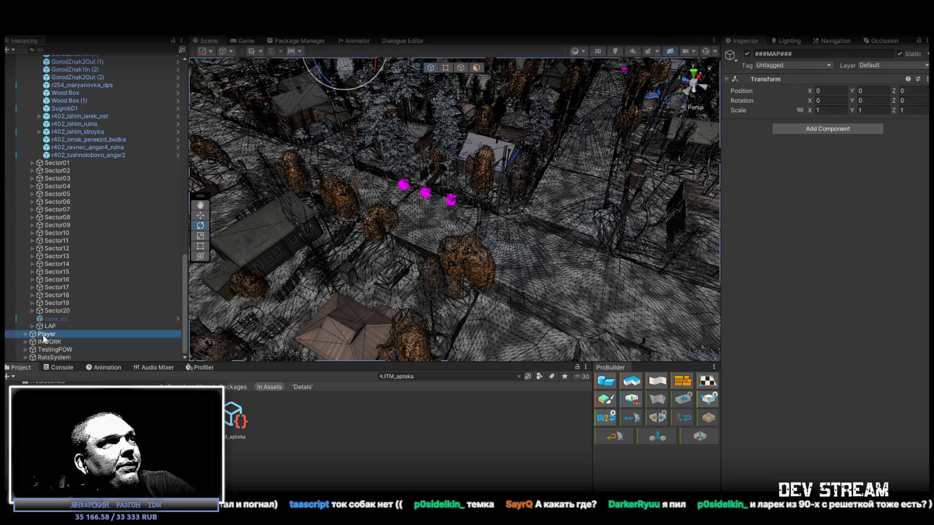
pyautogui.doubleClick(44, 335)
pyautogui.moveTo(437, 141)
pyautogui.mouseDown()
pyautogui.moveTo(434, 125)
pyautogui.moveTo(449, 122)
pyautogui.moveTo(377, 117)
pyautogui.moveTo(364, 132)
pyautogui.moveTo(393, 151)
pyautogui.moveTo(477, 168)
pyautogui.moveTo(822, 185)
pyautogui.mouseUp()
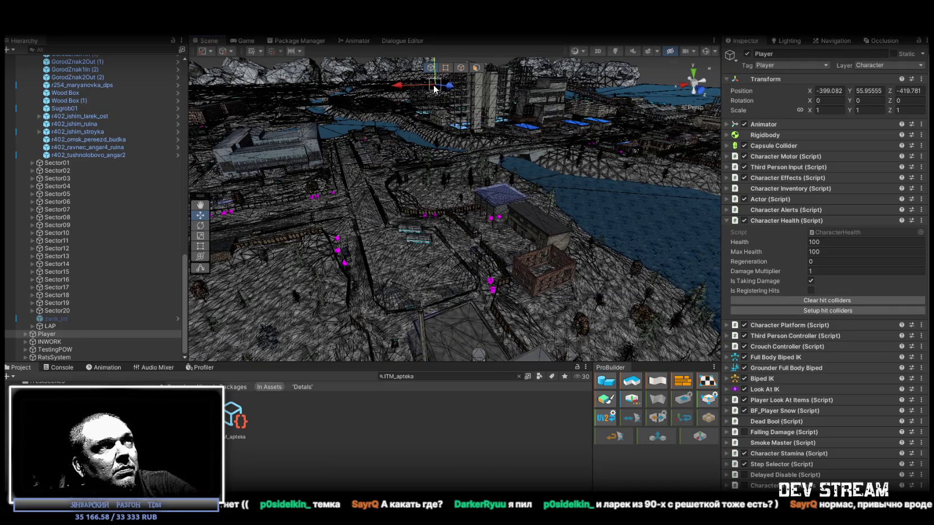
# - Frame the Player, orbit to a low side angle, and nudge it onto nearby ground
pyautogui.press('f')
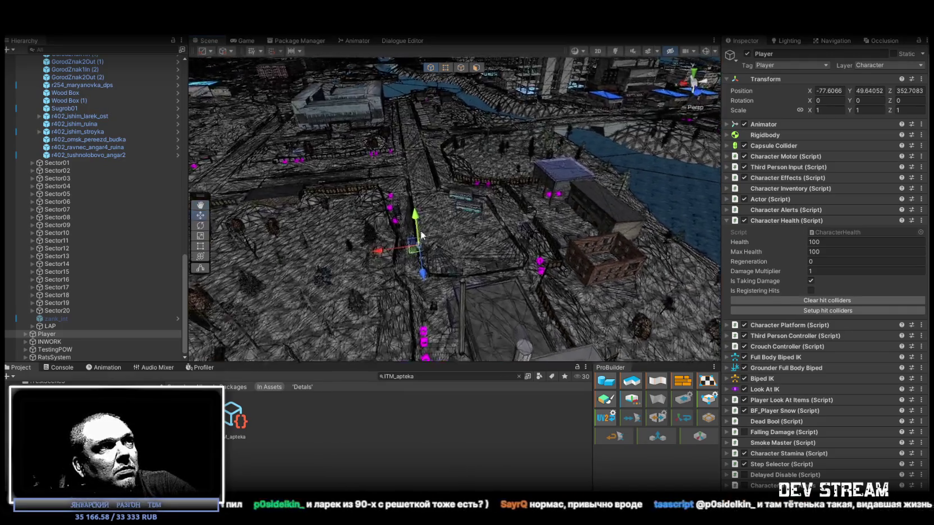
pyautogui.moveTo(453, 290); pyautogui.dragTo(631, 232)
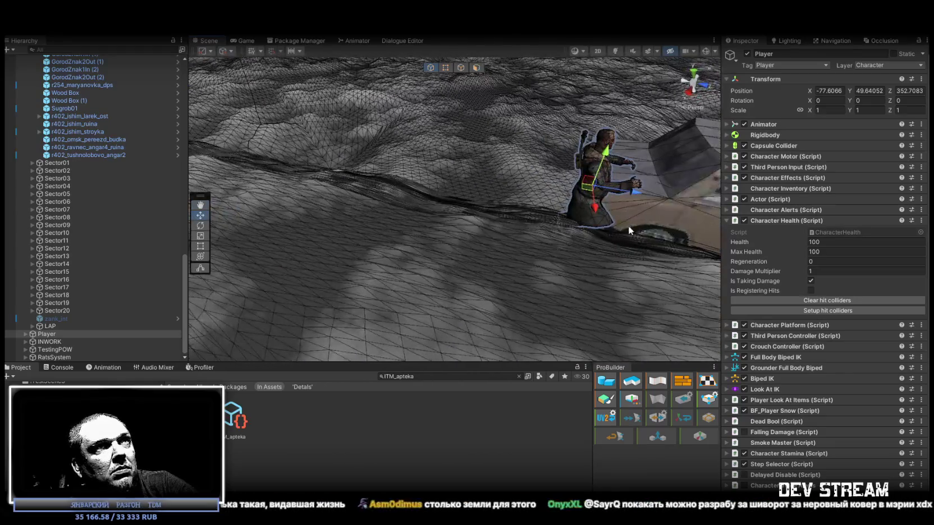
pyautogui.moveTo(588, 192)
pyautogui.mouseDown()
pyautogui.moveTo(364, 261)
pyautogui.moveTo(475, 261)
pyautogui.moveTo(454, 168)
pyautogui.moveTo(456, 198)
pyautogui.mouseUp()
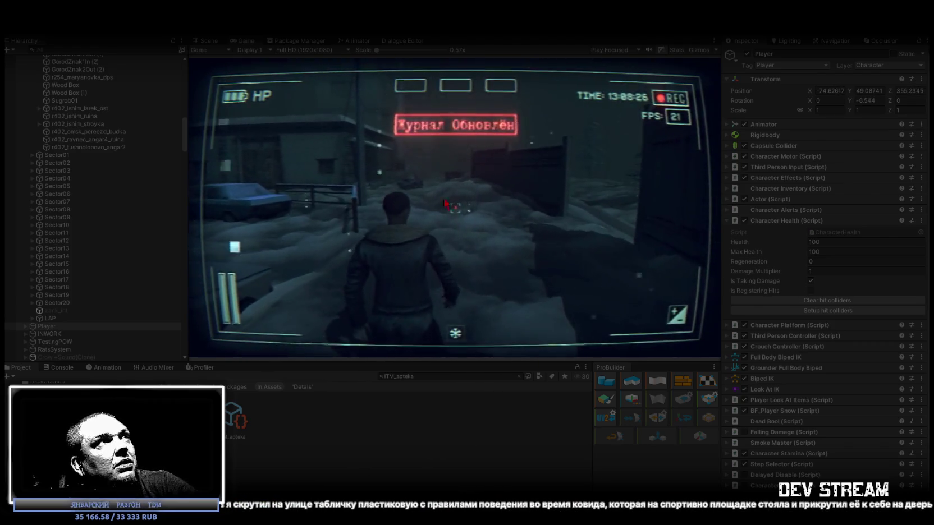
# - Maximize the Game view, walk to the burning barrel, and equip the pistol into the top slot
pyautogui.doubleClick(238, 41)
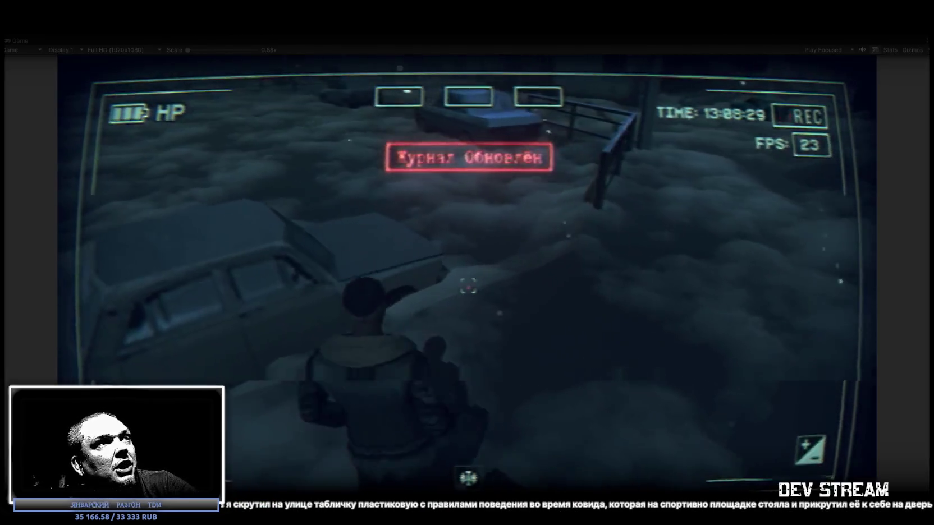
pyautogui.press('w')
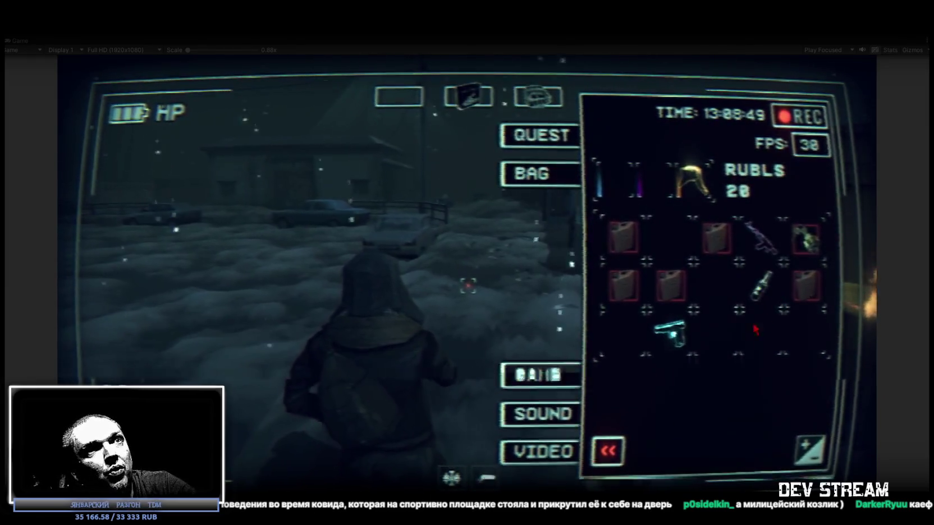
pyautogui.moveTo(686, 339)
pyautogui.mouseDown()
pyautogui.moveTo(615, 195)
pyautogui.moveTo(646, 181)
pyautogui.mouseUp()
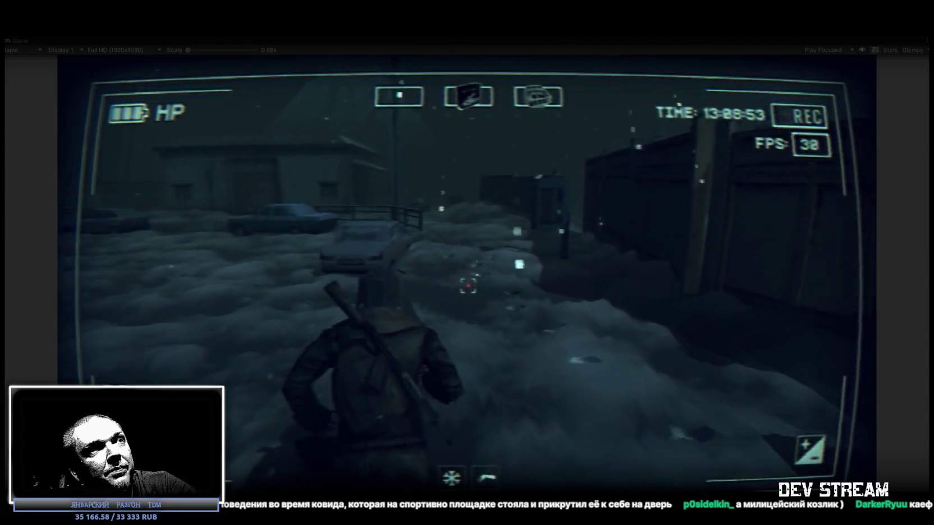
# - Walk past the parked cars, mount the motorcycle, check the keys item, and head to the wooden shed
pyautogui.press('w')
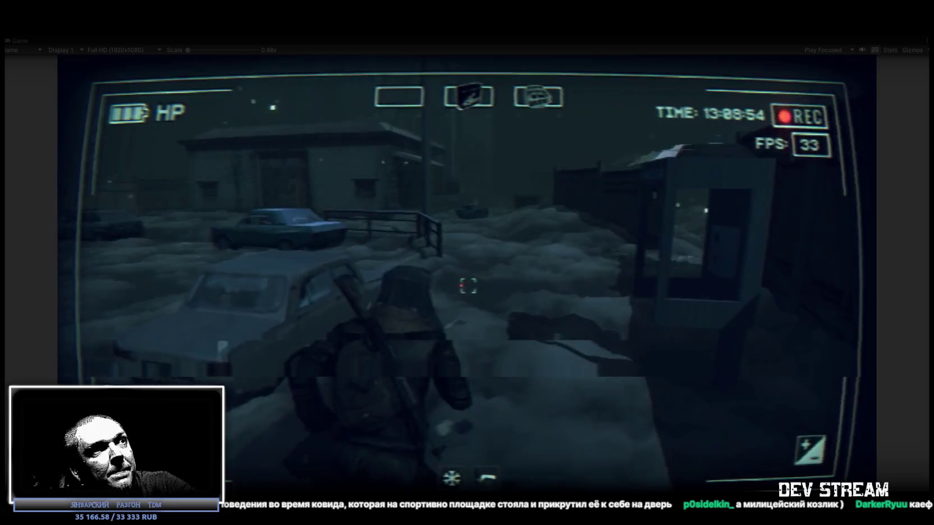
pyautogui.press('w')
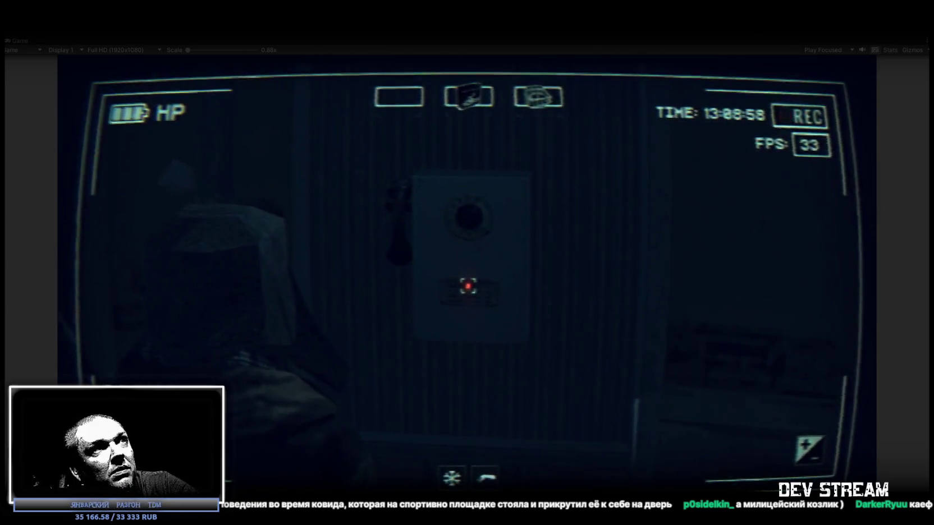
pyautogui.press('w')
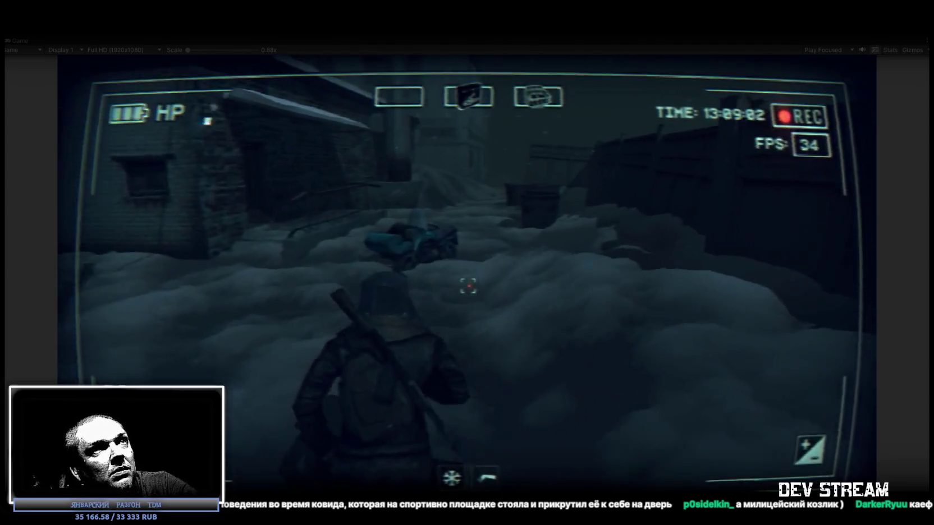
pyautogui.press('w')
pyautogui.press('e')
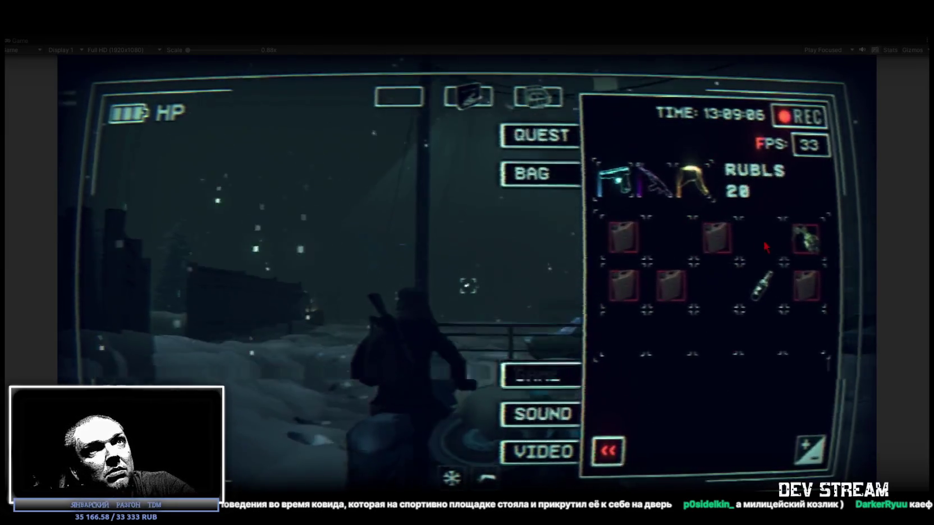
pyautogui.click(792, 255)
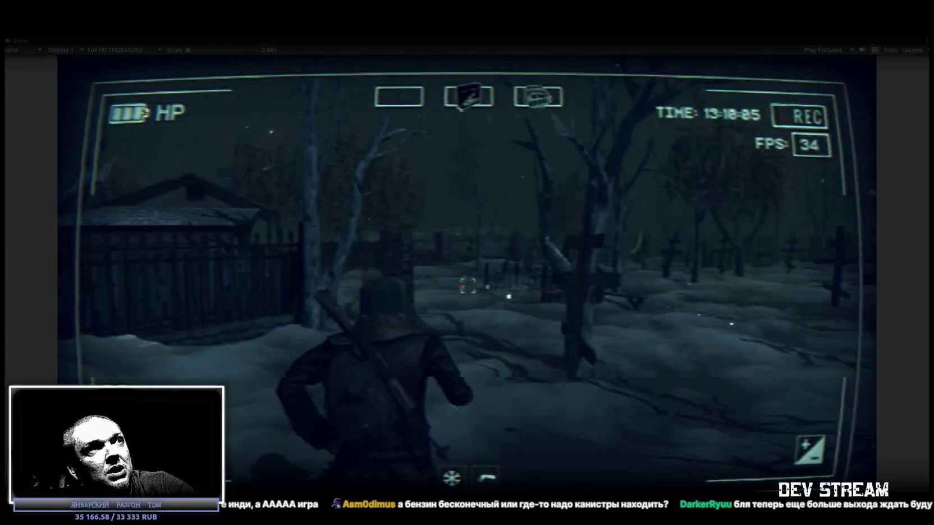
pyautogui.press('w')
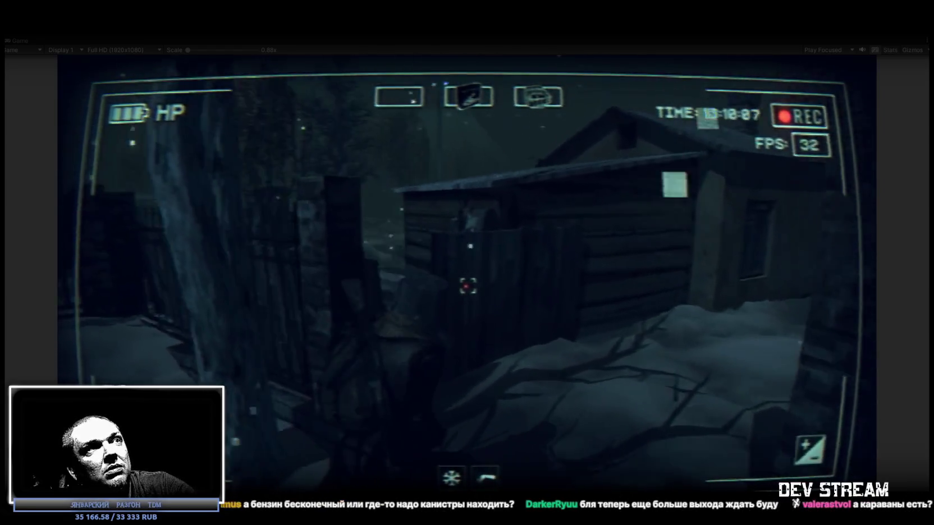
# - Walk the character around the shed and through the doorway into the snowy area
pyautogui.press('w')
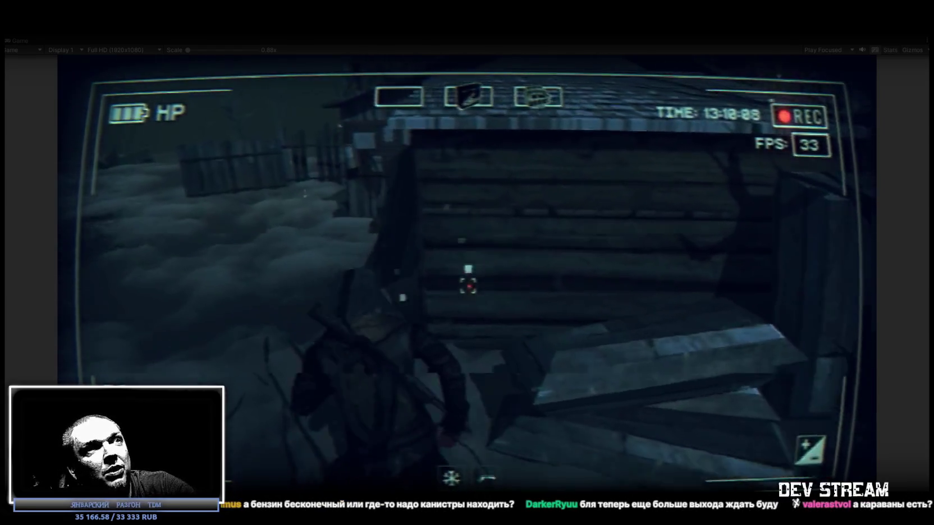
pyautogui.press('w')
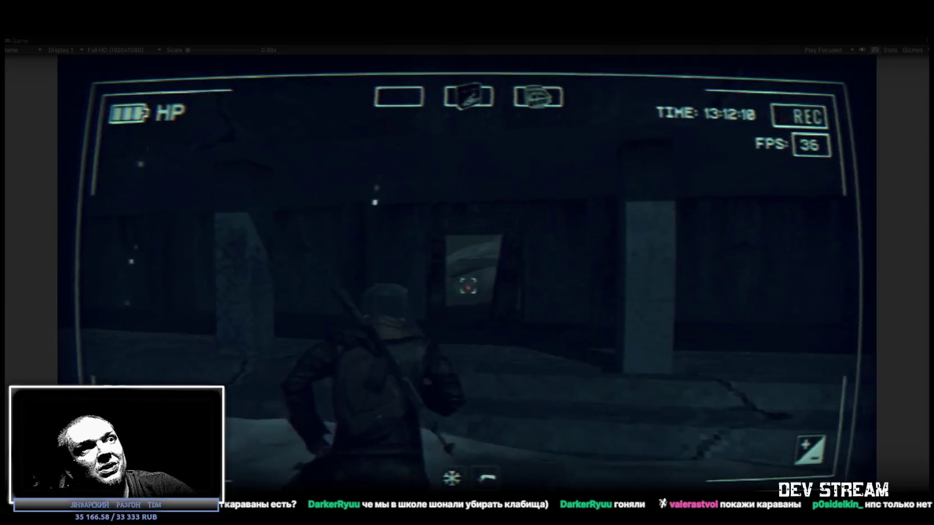
pyautogui.press('w')
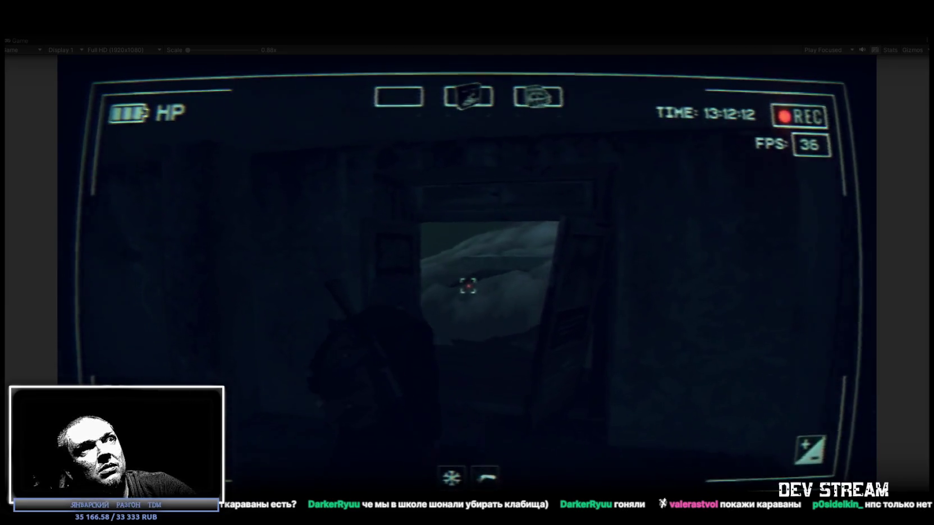
pyautogui.press('w')
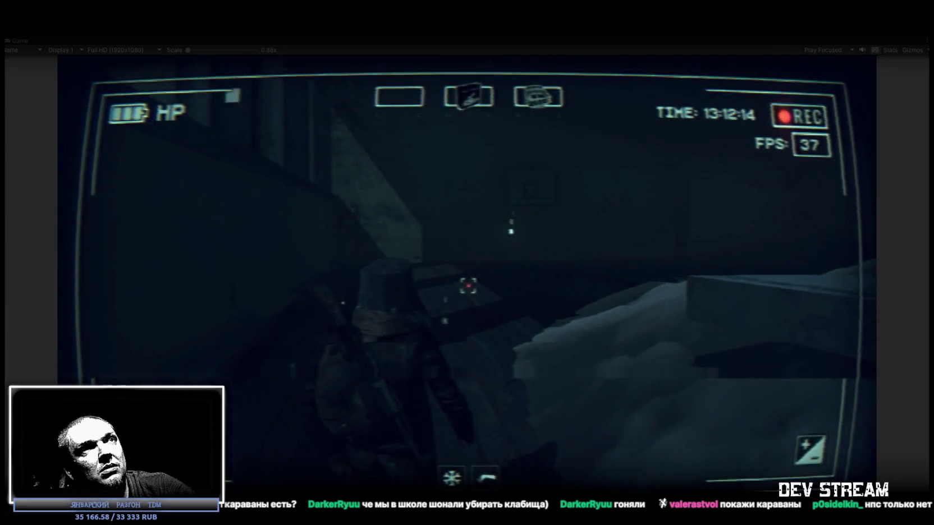
# - Cross the snowy slope, open the in-game inventory, and pull the Scene view back over the village
pyautogui.press('w')
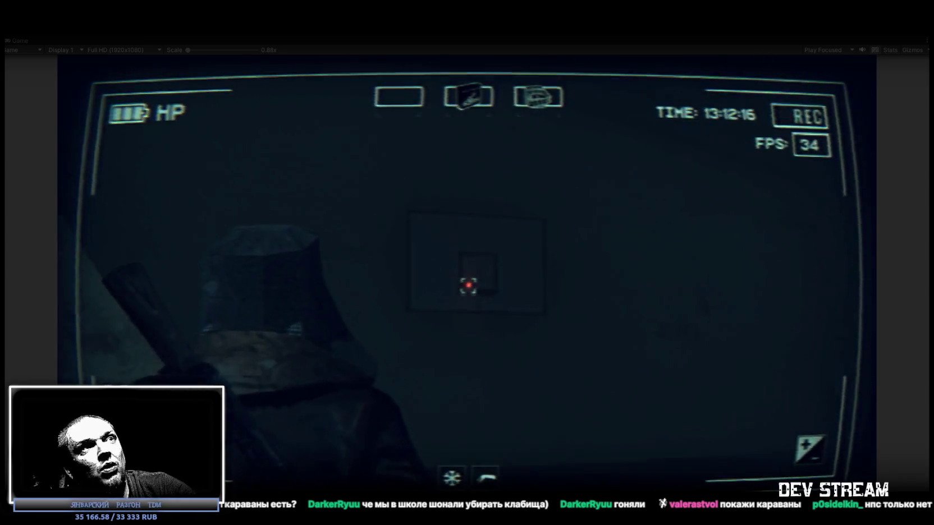
pyautogui.press('w')
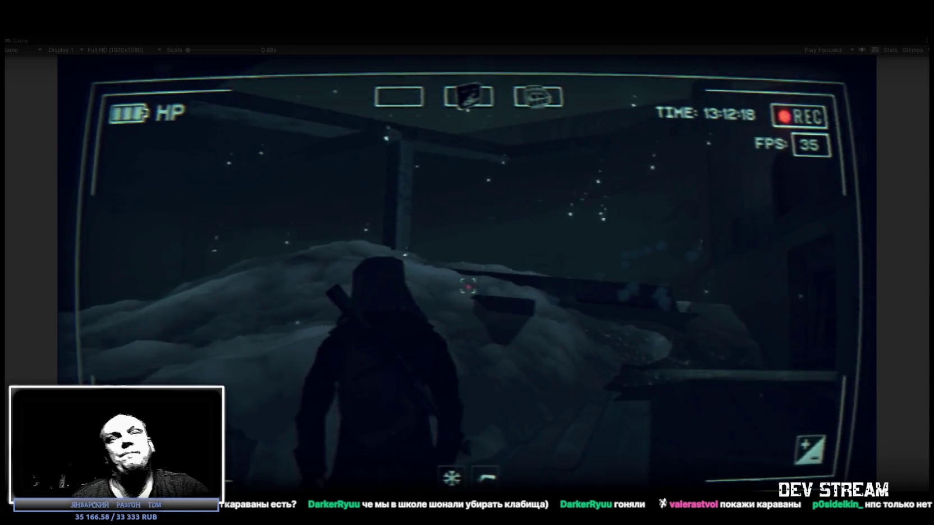
pyautogui.press('Escape')
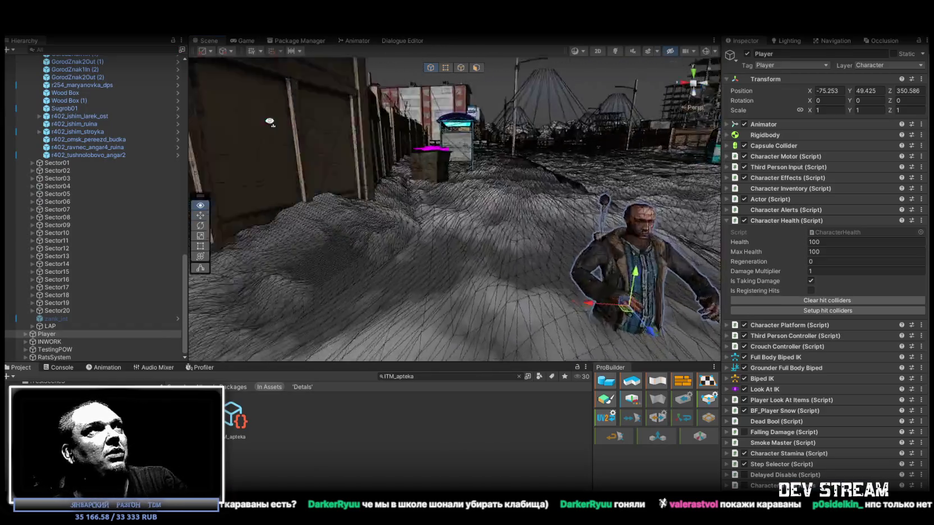
pyautogui.moveTo(270, 121)
pyautogui.mouseDown()
pyautogui.moveTo(201, 98)
pyautogui.moveTo(273, 110)
pyautogui.moveTo(38, 134)
pyautogui.moveTo(902, 127)
pyautogui.moveTo(389, 127)
pyautogui.moveTo(498, 134)
pyautogui.moveTo(467, 153)
pyautogui.mouseUp()
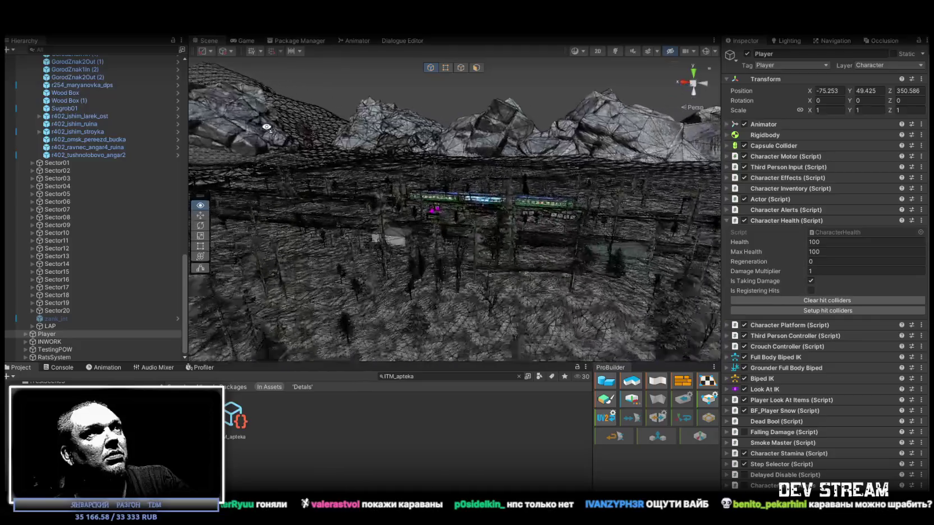
pyautogui.moveTo(298, 139)
pyautogui.mouseDown()
pyautogui.moveTo(317, 129)
pyautogui.moveTo(693, 138)
pyautogui.moveTo(784, 128)
pyautogui.moveTo(829, 178)
pyautogui.moveTo(229, 129)
pyautogui.moveTo(626, 147)
pyautogui.moveTo(437, 136)
pyautogui.mouseUp()
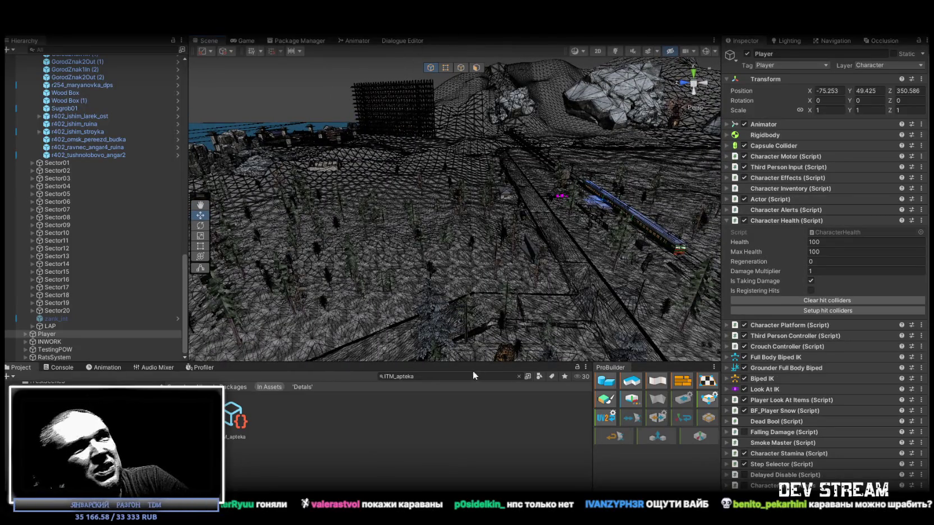
pyautogui.scroll(15, 53, 300)
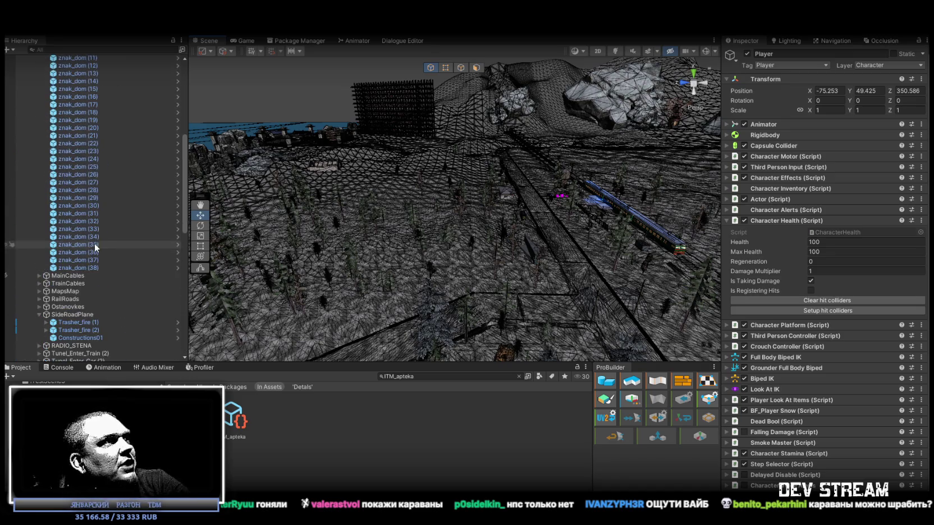
pyautogui.doubleClick(80, 272)
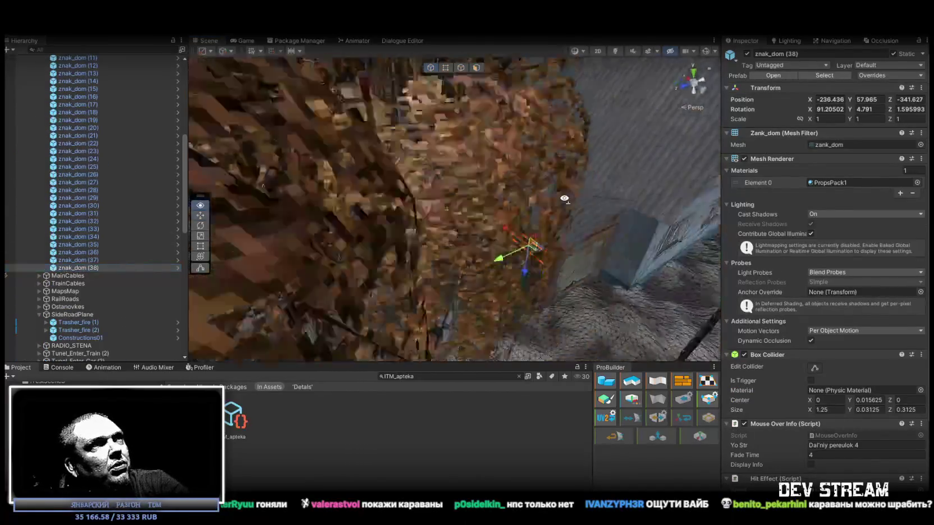
# - Orbit in on znak_dom (38) on the shed wall and drag it down to Y 57.921
pyautogui.moveTo(446, 160); pyautogui.dragTo(499, 172)
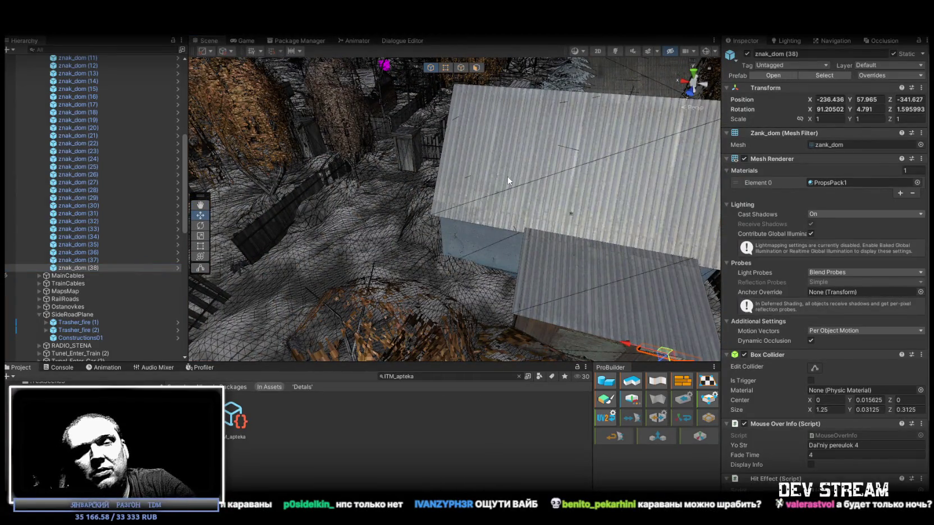
pyautogui.moveTo(508, 181); pyautogui.dragTo(522, 174)
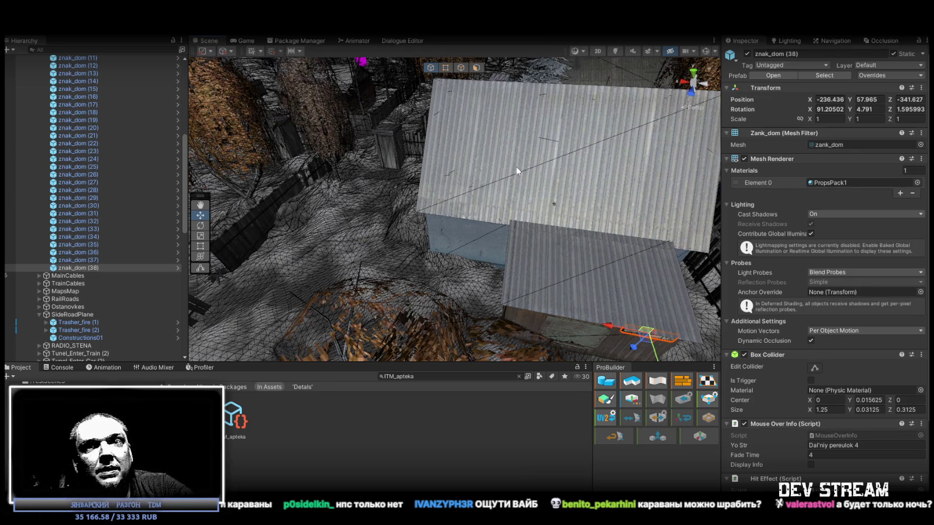
pyautogui.moveTo(512, 160)
pyautogui.mouseDown()
pyautogui.moveTo(587, 138)
pyautogui.moveTo(546, 119)
pyautogui.moveTo(543, 100)
pyautogui.moveTo(519, 86)
pyautogui.mouseUp()
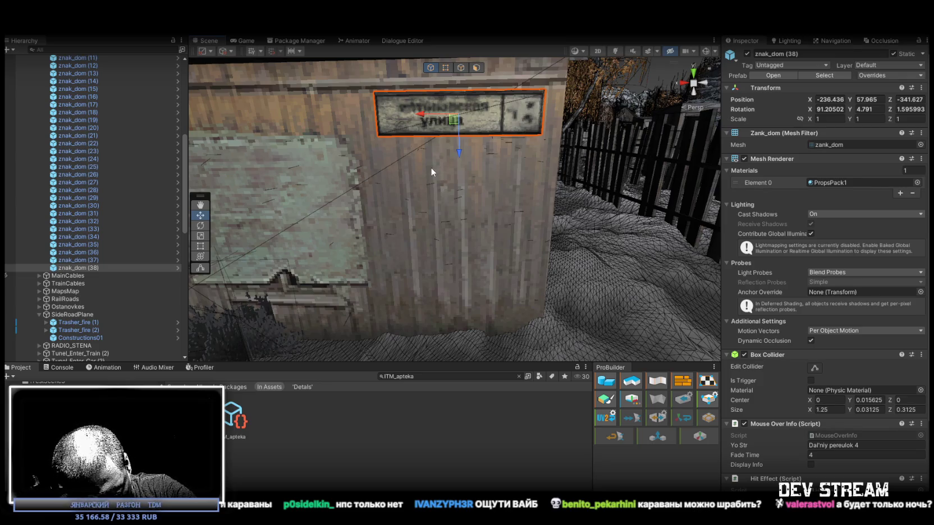
pyautogui.moveTo(432, 164)
pyautogui.mouseDown()
pyautogui.moveTo(483, 155)
pyautogui.moveTo(460, 147)
pyautogui.moveTo(367, 163)
pyautogui.moveTo(393, 211)
pyautogui.mouseUp()
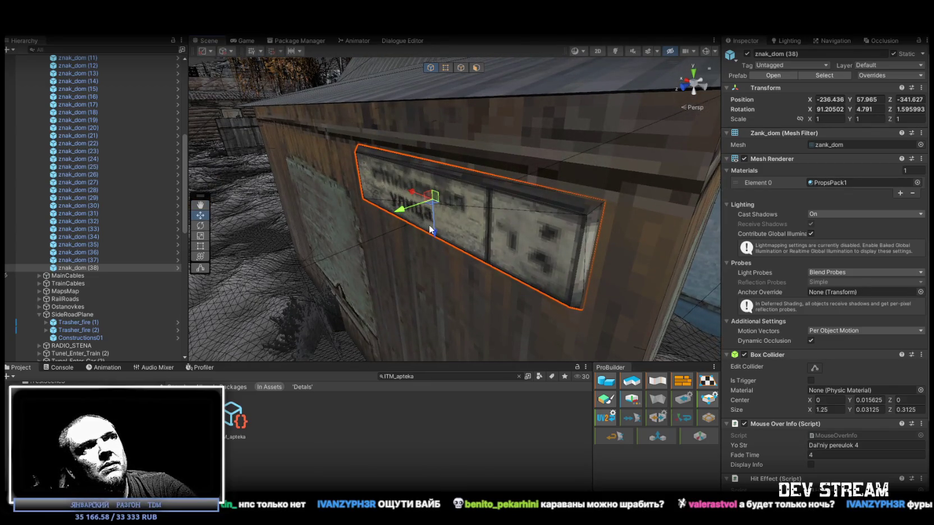
pyautogui.moveTo(436, 235)
pyautogui.mouseDown()
pyautogui.moveTo(508, 178)
pyautogui.moveTo(507, 144)
pyautogui.moveTo(480, 160)
pyautogui.mouseUp()
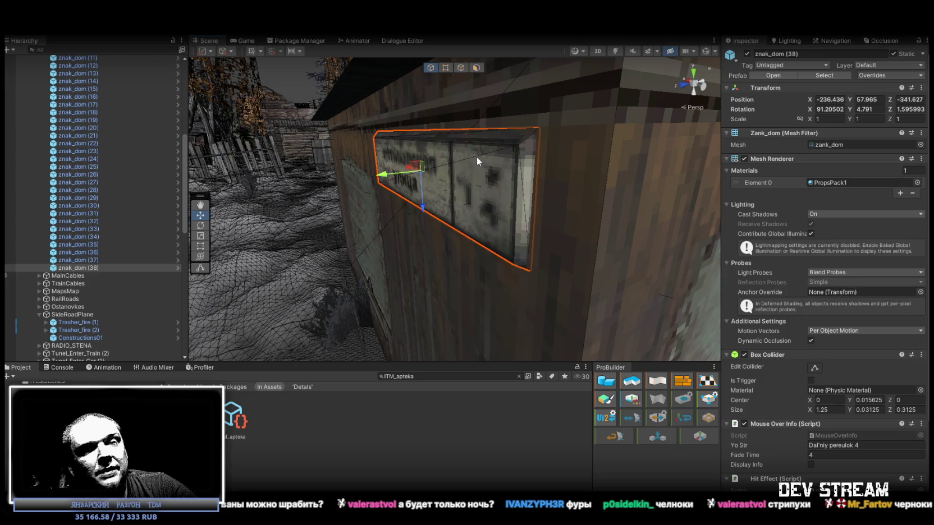
pyautogui.moveTo(424, 209); pyautogui.dragTo(425, 219)
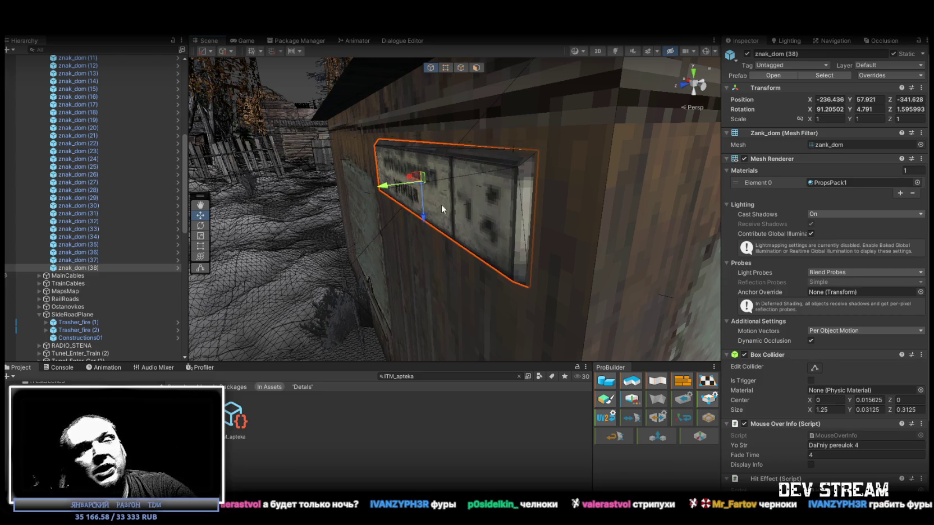
pyautogui.scroll(-5, 437, 211)
pyautogui.moveTo(521, 217)
pyautogui.mouseDown()
pyautogui.moveTo(583, 250)
pyautogui.moveTo(740, 277)
pyautogui.moveTo(632, 188)
pyautogui.moveTo(602, 204)
pyautogui.moveTo(699, 181)
pyautogui.moveTo(819, 185)
pyautogui.moveTo(783, 213)
pyautogui.moveTo(797, 194)
pyautogui.moveTo(727, 168)
pyautogui.moveTo(417, 191)
pyautogui.moveTo(400, 229)
pyautogui.moveTo(572, 251)
pyautogui.mouseUp()
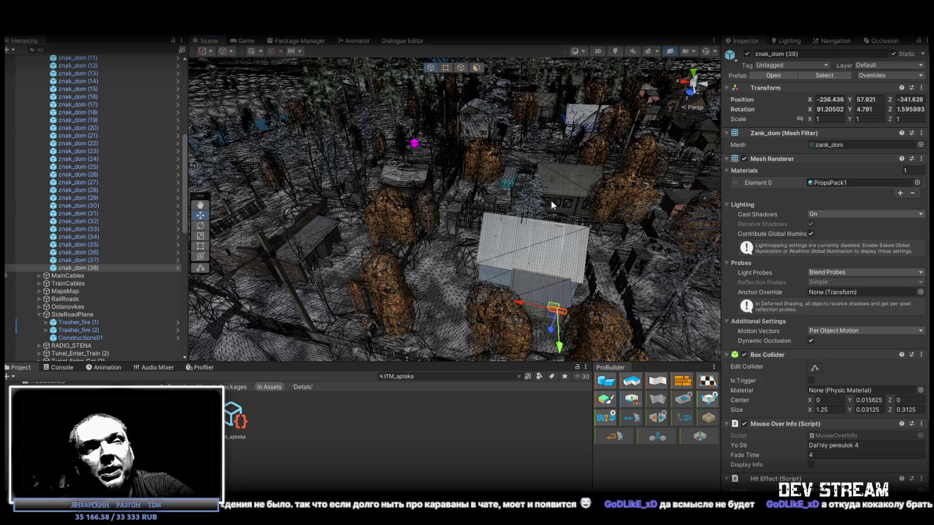
pyautogui.moveTo(551, 201)
pyautogui.mouseDown()
pyautogui.moveTo(425, 222)
pyautogui.moveTo(608, 164)
pyautogui.moveTo(598, 136)
pyautogui.moveTo(629, 135)
pyautogui.mouseUp()
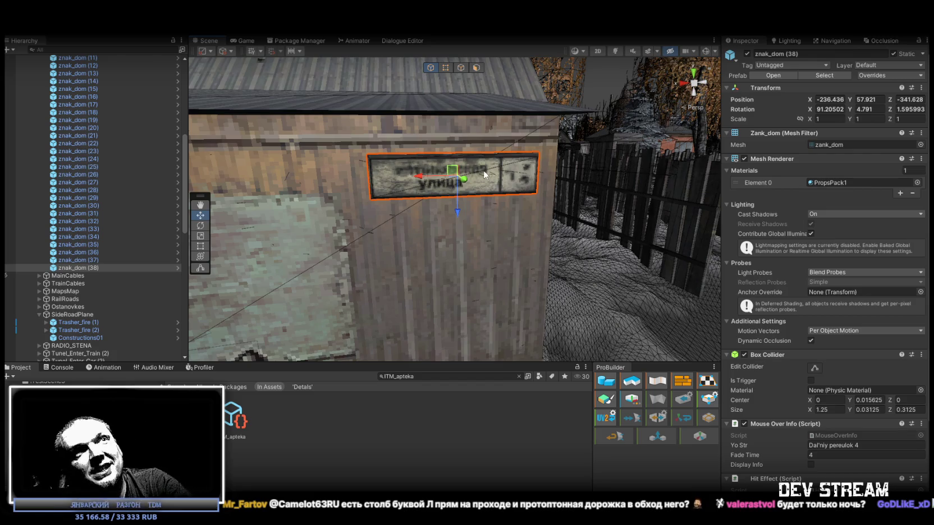
pyautogui.moveTo(626, 130)
pyautogui.mouseDown()
pyautogui.moveTo(809, 144)
pyautogui.moveTo(827, 185)
pyautogui.moveTo(822, 229)
pyautogui.moveTo(797, 217)
pyautogui.moveTo(263, 215)
pyautogui.moveTo(833, 185)
pyautogui.moveTo(764, 185)
pyautogui.moveTo(911, 196)
pyautogui.mouseUp()
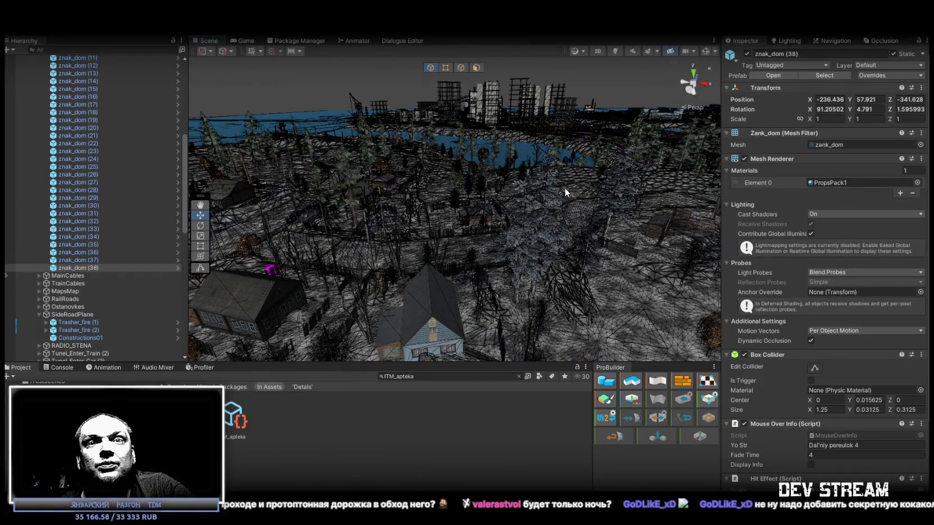
# - Duplicate the last street sign znak_dom (38) into znak_dom (39)
pyautogui.moveTo(566, 184)
pyautogui.mouseDown()
pyautogui.moveTo(778, 201)
pyautogui.moveTo(13, 218)
pyautogui.mouseUp()
pyautogui.moveTo(343, 251)
pyautogui.mouseDown()
pyautogui.moveTo(437, 234)
pyautogui.moveTo(410, 247)
pyautogui.moveTo(414, 258)
pyautogui.moveTo(314, 239)
pyautogui.mouseUp()
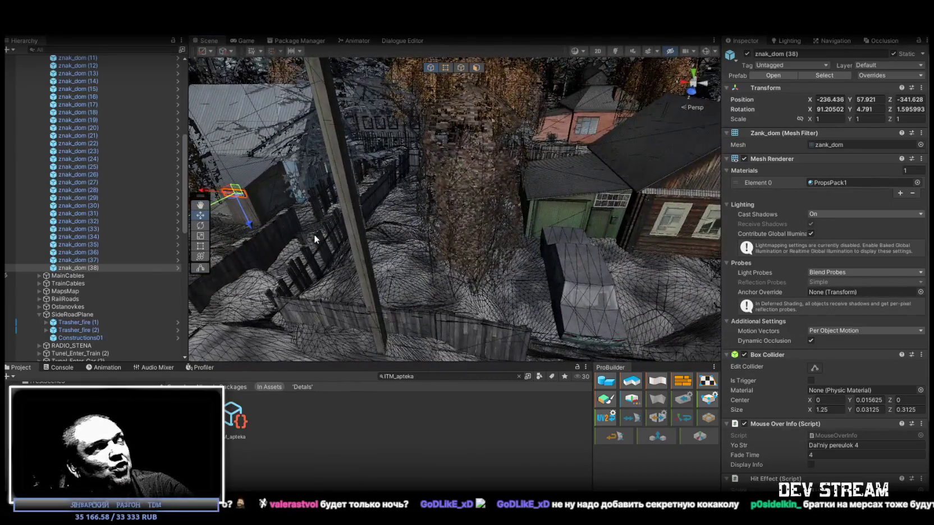
pyautogui.click(79, 268)
pyautogui.hotkey('ctrl', 'd')
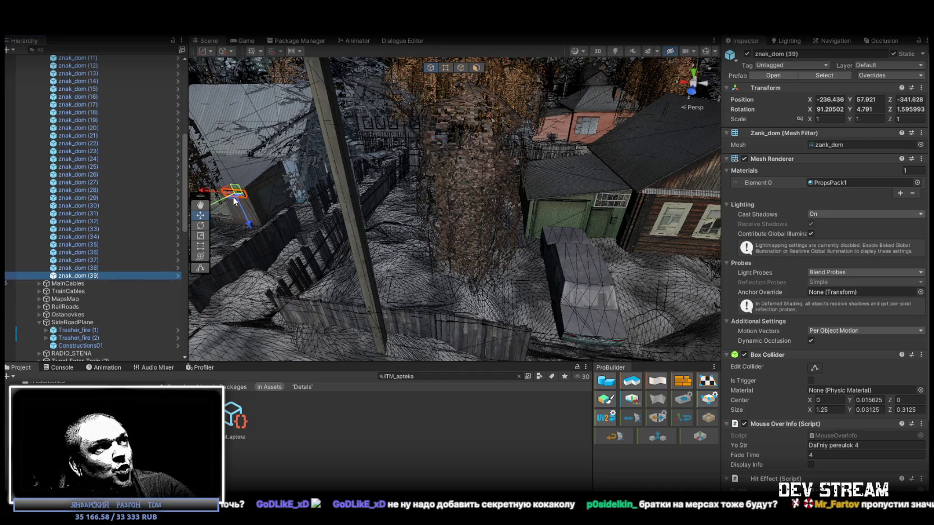
# - Move znak_dom (39) onto the brown log house wall above a window
pyautogui.moveTo(675, 225)
pyautogui.mouseDown()
pyautogui.moveTo(365, 178)
pyautogui.moveTo(564, 254)
pyautogui.moveTo(511, 192)
pyautogui.mouseUp()
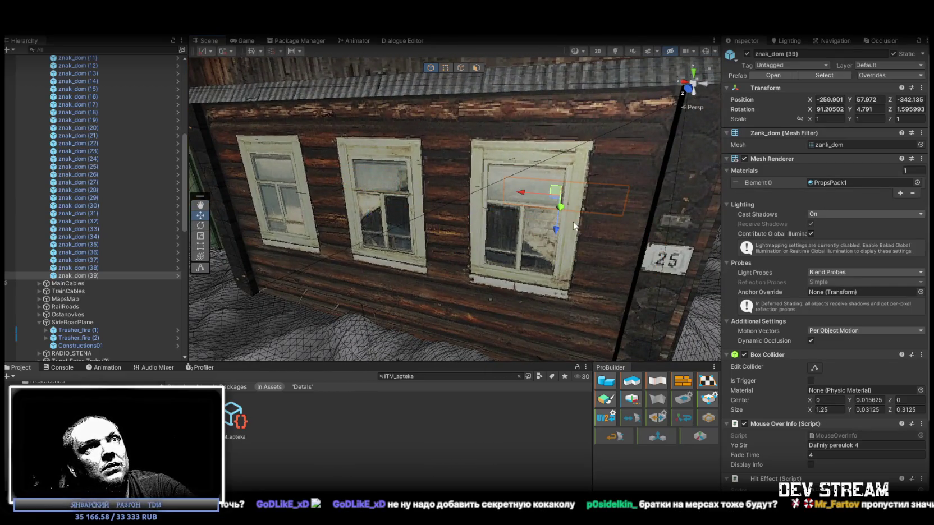
pyautogui.moveTo(626, 269)
pyautogui.mouseDown()
pyautogui.moveTo(511, 223)
pyautogui.moveTo(563, 275)
pyautogui.moveTo(527, 134)
pyautogui.mouseUp()
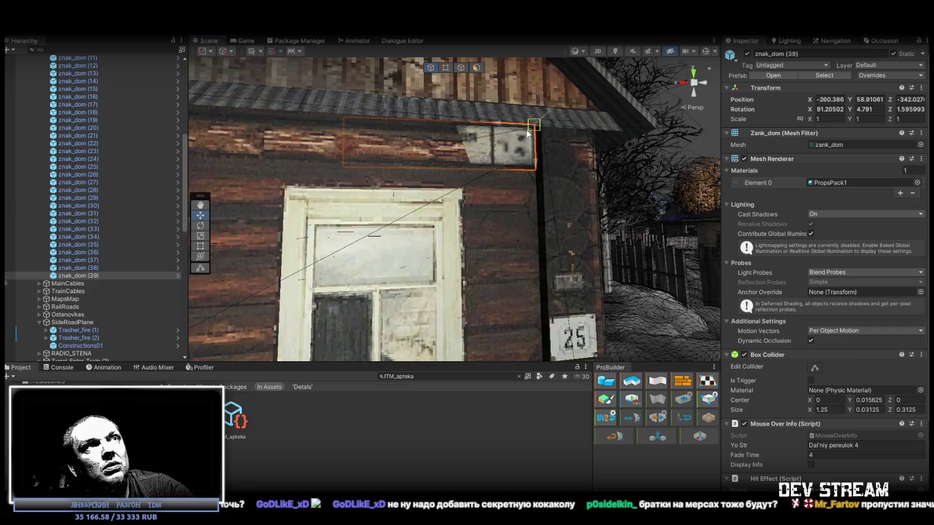
pyautogui.moveTo(545, 168)
pyautogui.mouseDown()
pyautogui.moveTo(483, 190)
pyautogui.moveTo(517, 223)
pyautogui.moveTo(434, 117)
pyautogui.mouseUp()
pyautogui.moveTo(444, 159)
pyautogui.mouseDown()
pyautogui.moveTo(477, 150)
pyautogui.moveTo(460, 173)
pyautogui.moveTo(447, 175)
pyautogui.moveTo(446, 156)
pyautogui.moveTo(445, 174)
pyautogui.moveTo(469, 195)
pyautogui.moveTo(532, 182)
pyautogui.moveTo(505, 210)
pyautogui.moveTo(308, 190)
pyautogui.mouseUp()
# - Rotate znak_dom (39) flush with the log wall beside the 25 plate and check its placement
pyautogui.press('e')
pyautogui.press('w')
pyautogui.press('e')
pyautogui.press('w')
pyautogui.press('e')
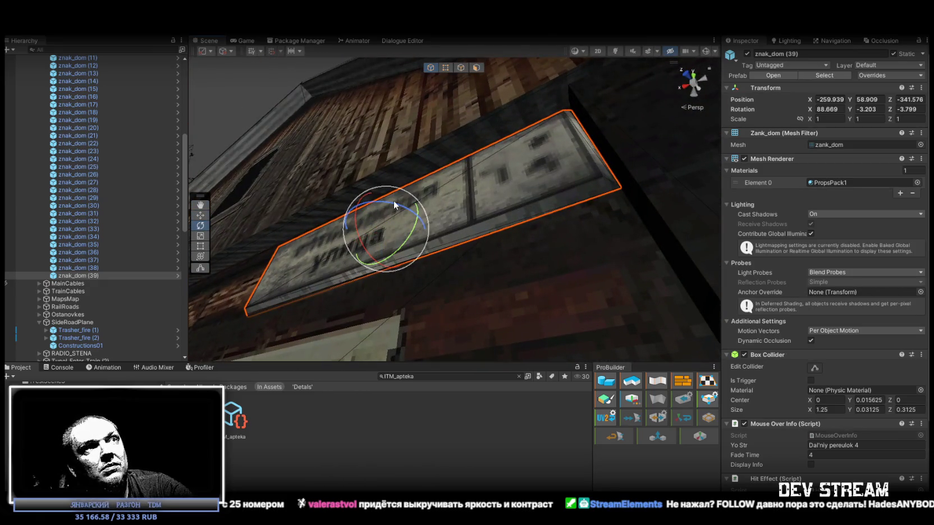
pyautogui.moveTo(393, 201)
pyautogui.mouseDown()
pyautogui.moveTo(455, 253)
pyautogui.moveTo(437, 195)
pyautogui.moveTo(441, 157)
pyautogui.moveTo(411, 177)
pyautogui.moveTo(422, 198)
pyautogui.mouseUp()
pyautogui.press('w')
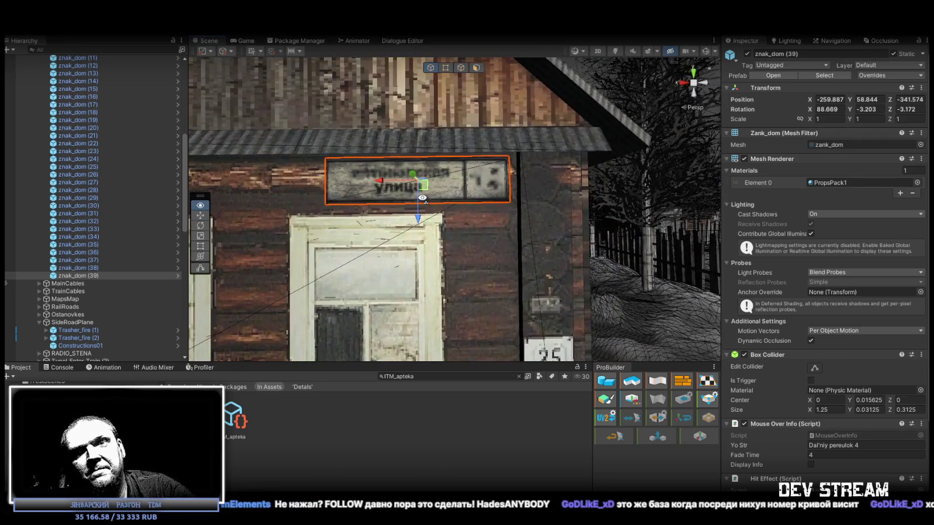
pyautogui.moveTo(422, 198); pyautogui.dragTo(502, 262)
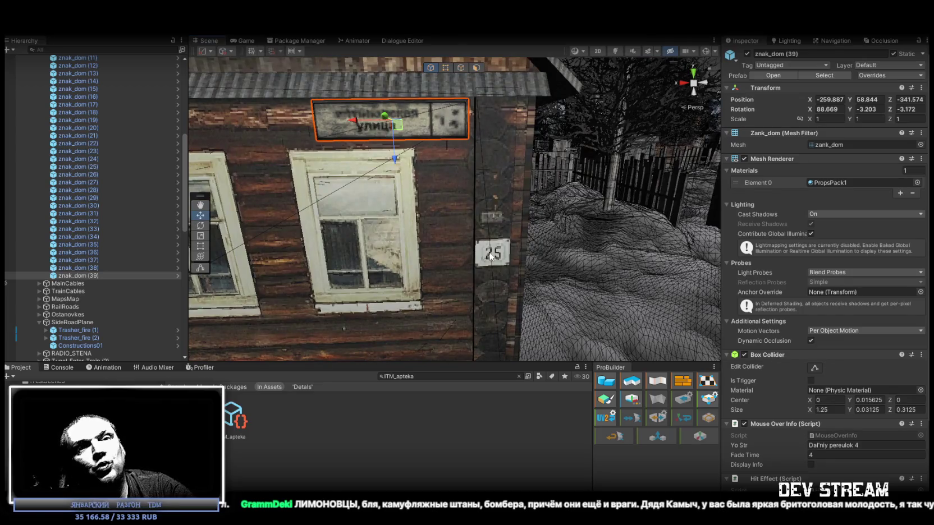
pyautogui.click(505, 208)
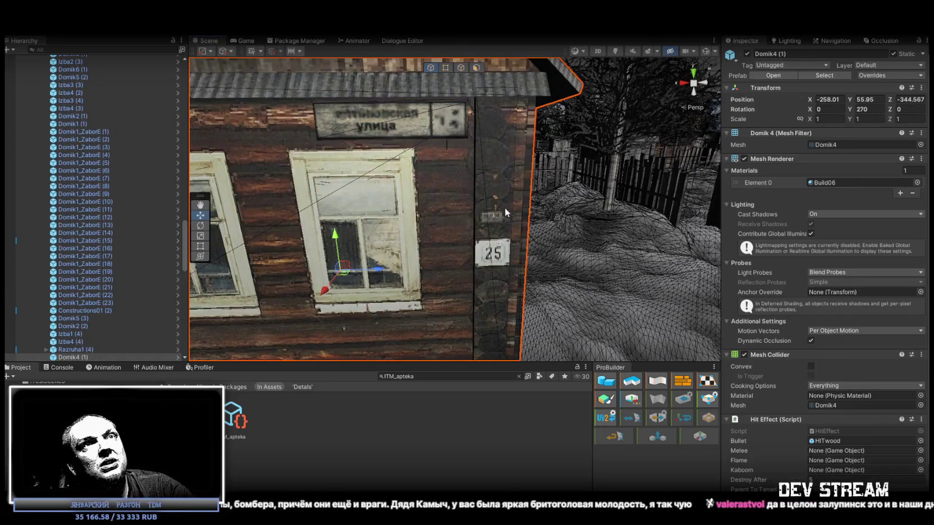
# - Inspect the house's Build06 material and texture import settings, then reselect the street sign
pyautogui.click(834, 182)
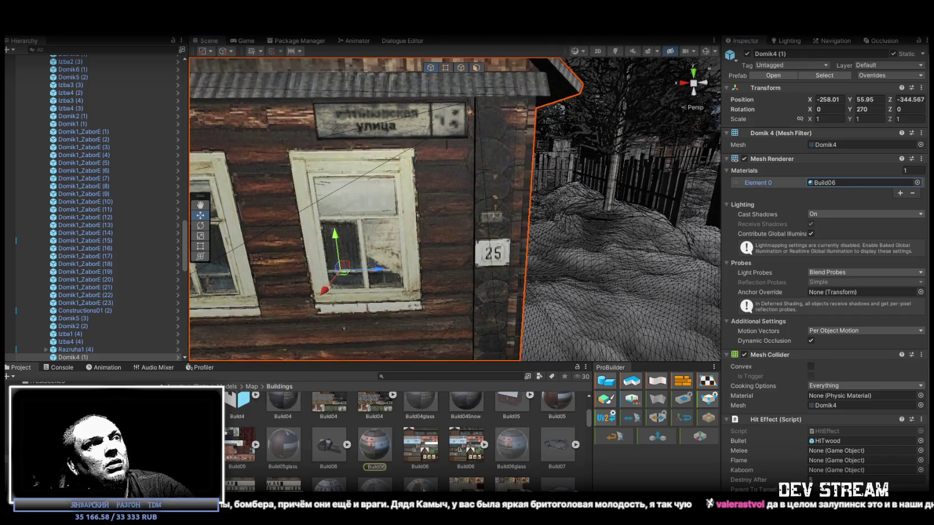
pyautogui.click(375, 446)
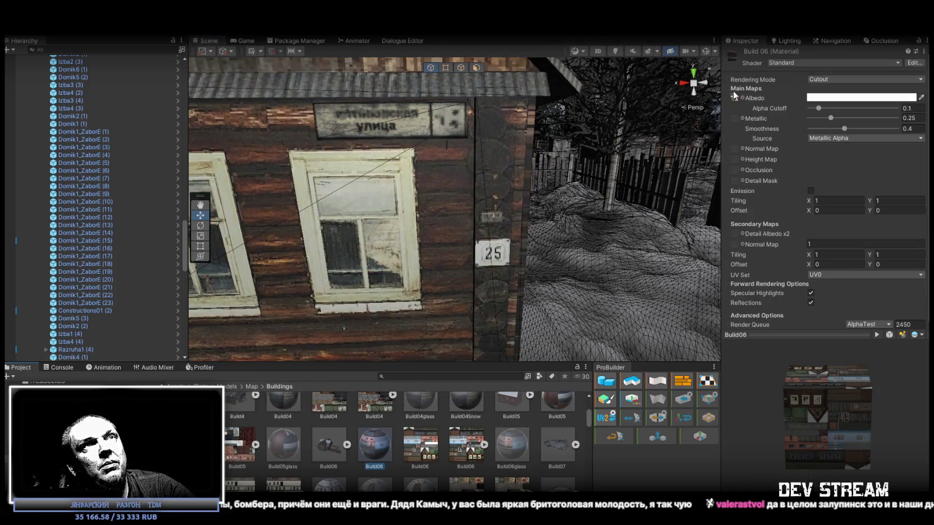
pyautogui.click(466, 446)
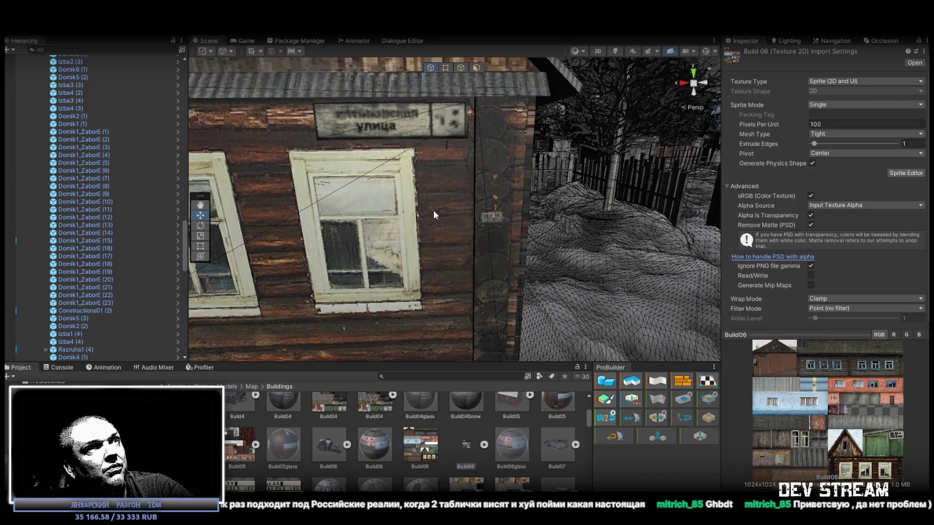
pyautogui.click(436, 136)
# - Duplicate the sign into znak_dom (40), place it against a house wall and rotate it
pyautogui.moveTo(436, 136); pyautogui.dragTo(470, 146)
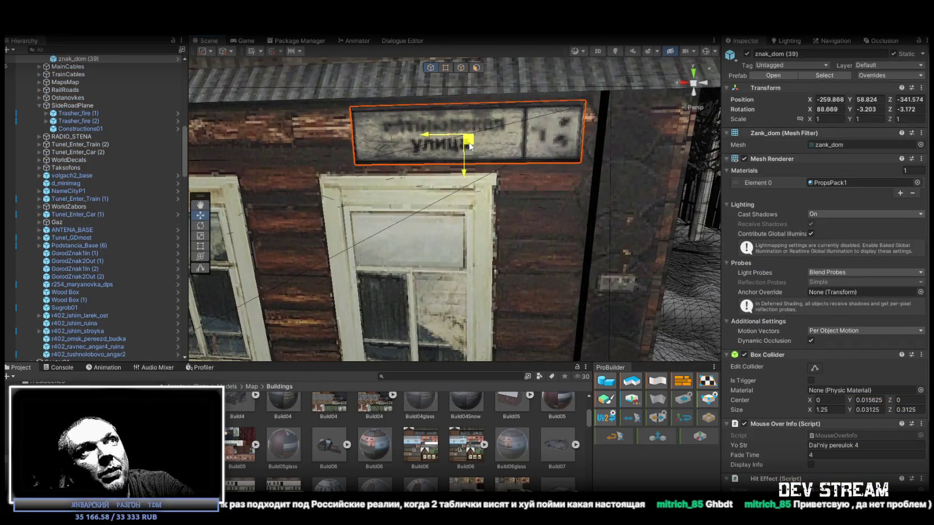
pyautogui.scroll(-10, 505, 196)
pyautogui.moveTo(534, 214)
pyautogui.mouseDown()
pyautogui.moveTo(563, 258)
pyautogui.moveTo(315, 197)
pyautogui.moveTo(593, 215)
pyautogui.moveTo(638, 186)
pyautogui.moveTo(558, 139)
pyautogui.moveTo(537, 242)
pyautogui.moveTo(475, 120)
pyautogui.moveTo(411, 140)
pyautogui.mouseUp()
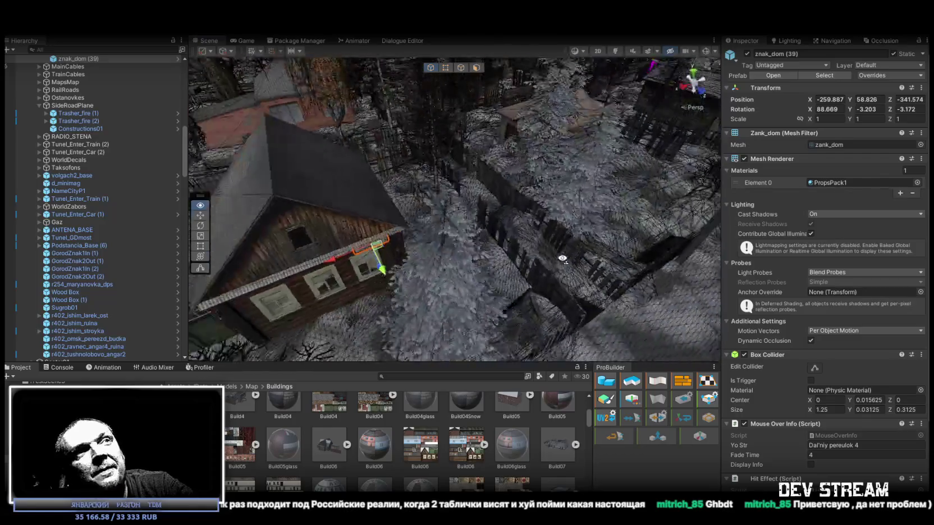
pyautogui.hotkey('ctrl', 'd')
pyautogui.moveTo(505, 224)
pyautogui.mouseDown()
pyautogui.moveTo(366, 218)
pyautogui.moveTo(466, 193)
pyautogui.moveTo(316, 228)
pyautogui.moveTo(452, 236)
pyautogui.moveTo(438, 241)
pyautogui.moveTo(444, 249)
pyautogui.moveTo(423, 244)
pyautogui.moveTo(463, 213)
pyautogui.moveTo(441, 155)
pyautogui.moveTo(388, 146)
pyautogui.moveTo(477, 179)
pyautogui.moveTo(561, 169)
pyautogui.moveTo(702, 185)
pyautogui.moveTo(542, 191)
pyautogui.moveTo(545, 177)
pyautogui.moveTo(540, 203)
pyautogui.mouseUp()
pyautogui.press('e')
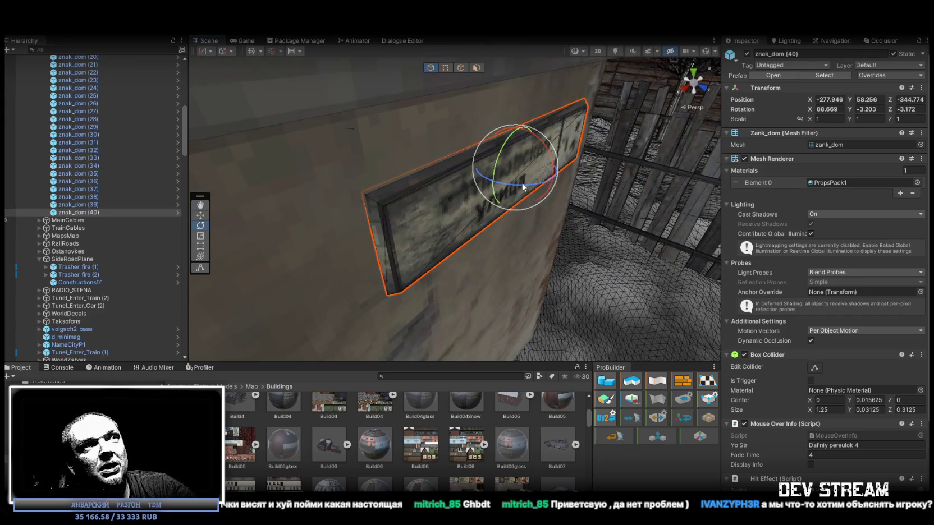
pyautogui.moveTo(529, 184)
pyautogui.mouseDown()
pyautogui.moveTo(490, 229)
pyautogui.moveTo(361, 235)
pyautogui.moveTo(529, 175)
pyautogui.moveTo(559, 180)
pyautogui.moveTo(381, 152)
pyautogui.moveTo(393, 190)
pyautogui.mouseUp()
# - Create znak_dom (41) snapped to a building corner along the wall, then duplicate it into znak_dom (42)
pyautogui.hotkey('ctrl', 'd')
pyautogui.press('w')
pyautogui.moveTo(307, 149)
pyautogui.mouseDown()
pyautogui.moveTo(313, 168)
pyautogui.moveTo(316, 161)
pyautogui.moveTo(494, 339)
pyautogui.moveTo(545, 335)
pyautogui.moveTo(479, 169)
pyautogui.moveTo(493, 180)
pyautogui.mouseUp()
pyautogui.moveTo(484, 193); pyautogui.dragTo(472, 148)
pyautogui.press('f')
pyautogui.moveTo(495, 184)
pyautogui.mouseDown()
pyautogui.moveTo(481, 210)
pyautogui.moveTo(406, 229)
pyautogui.moveTo(418, 195)
pyautogui.moveTo(509, 195)
pyautogui.moveTo(537, 223)
pyautogui.moveTo(527, 207)
pyautogui.moveTo(706, 247)
pyautogui.moveTo(541, 303)
pyautogui.moveTo(370, 213)
pyautogui.moveTo(330, 175)
pyautogui.moveTo(585, 296)
pyautogui.moveTo(649, 278)
pyautogui.moveTo(646, 271)
pyautogui.mouseUp()
pyautogui.press('e')
pyautogui.press('w')
pyautogui.hotkey('ctrl', 'd')
pyautogui.press('f')
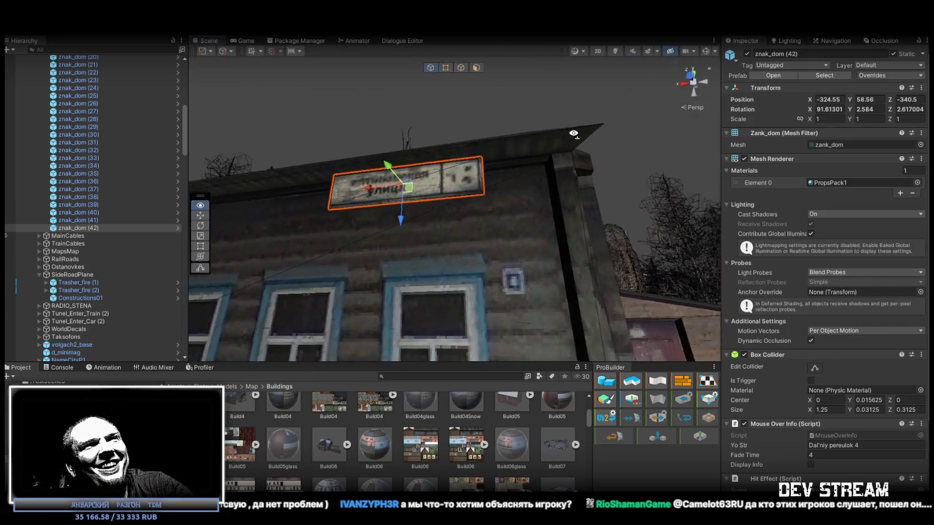
# - Lower and shift znak_dom (42) on the wooden wall and tilt it to about 2.03° on Z
pyautogui.moveTo(475, 153); pyautogui.dragTo(533, 177)
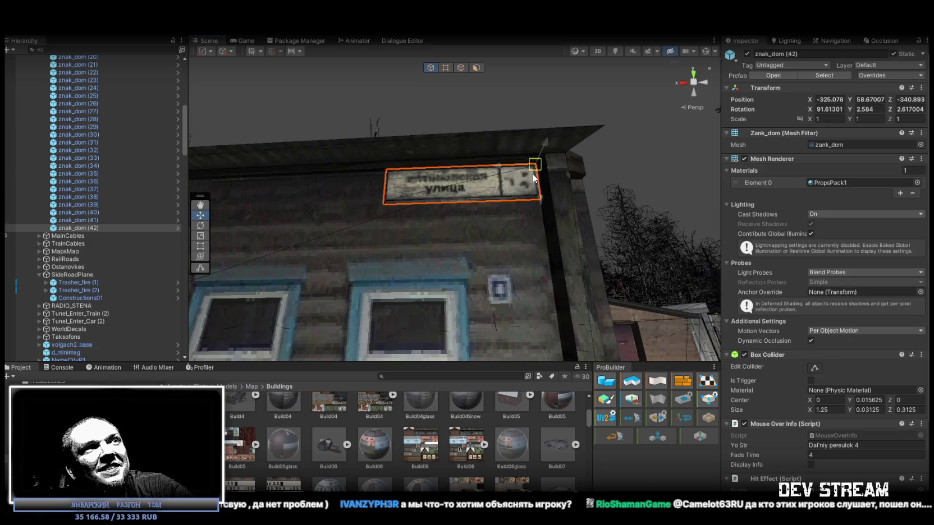
pyautogui.moveTo(468, 196)
pyautogui.mouseDown()
pyautogui.moveTo(455, 226)
pyautogui.moveTo(673, 294)
pyautogui.moveTo(553, 179)
pyautogui.mouseUp()
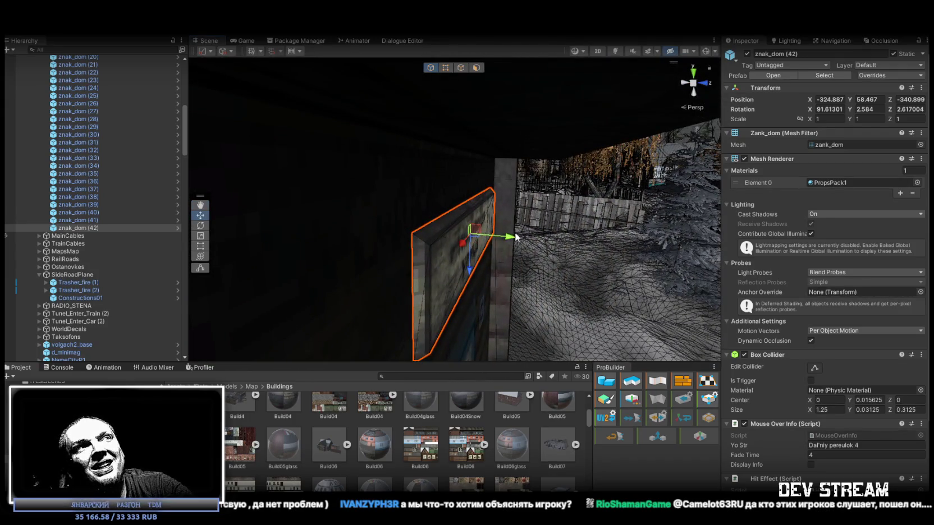
pyautogui.moveTo(512, 237); pyautogui.dragTo(494, 248)
pyautogui.press('e')
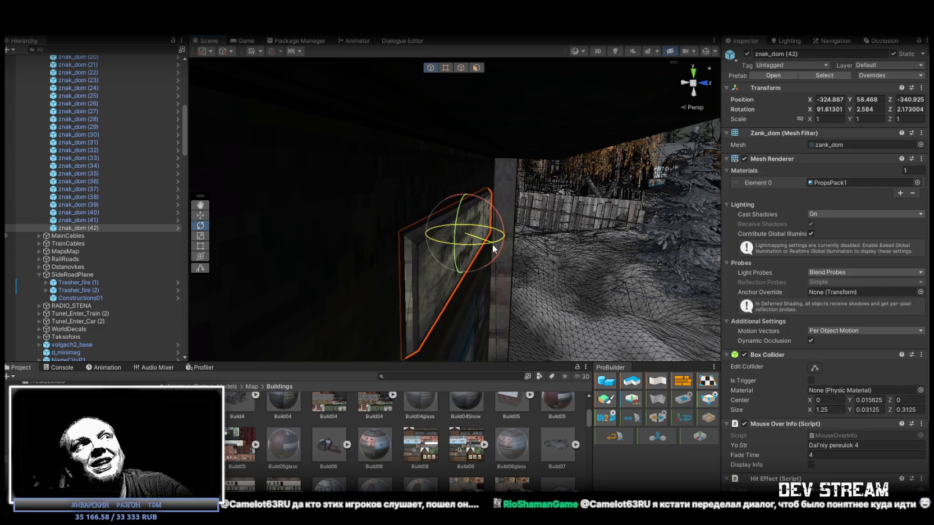
pyautogui.moveTo(492, 245)
pyautogui.mouseDown()
pyautogui.moveTo(507, 239)
pyautogui.moveTo(496, 247)
pyautogui.mouseUp()
pyautogui.press('w')
pyautogui.press('e')
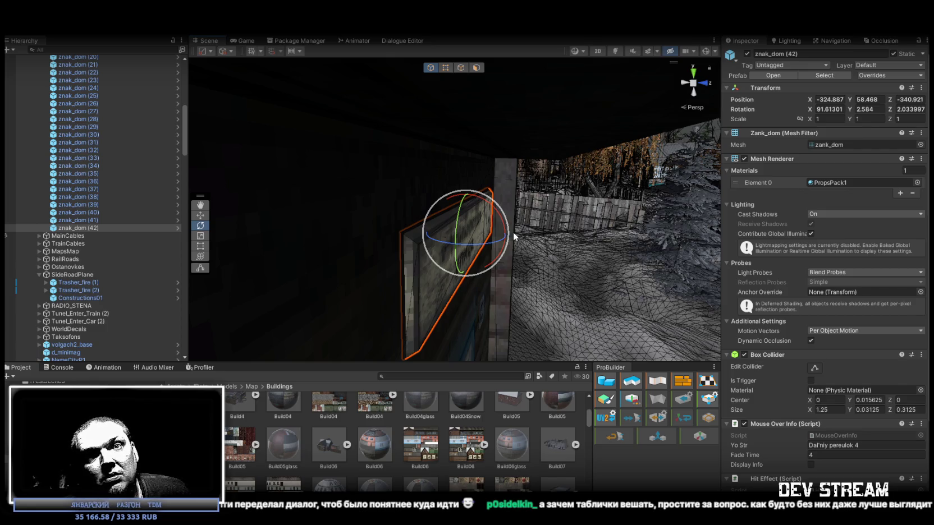
pyautogui.moveTo(593, 201)
pyautogui.mouseDown()
pyautogui.moveTo(478, 244)
pyautogui.moveTo(461, 236)
pyautogui.moveTo(477, 263)
pyautogui.moveTo(405, 285)
pyautogui.mouseUp()
pyautogui.scroll(-5, 479, 245)
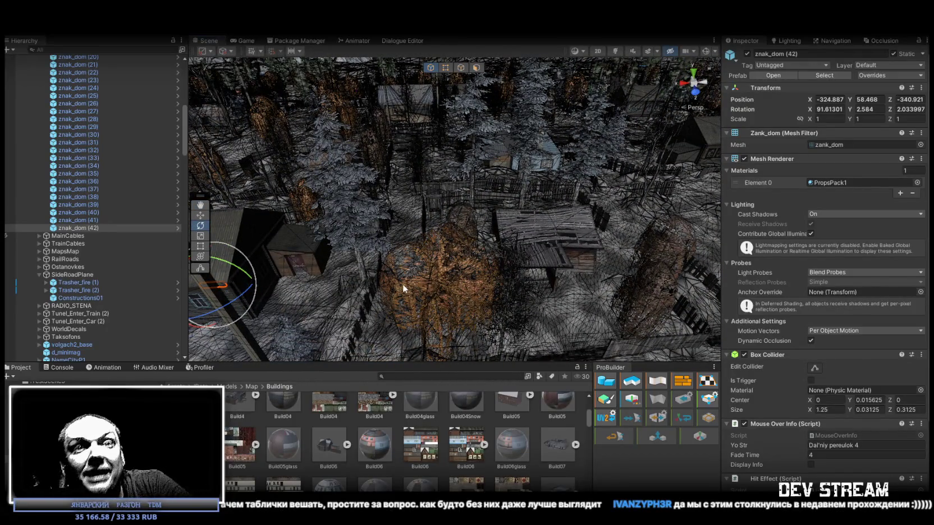
# - Duplicate znak_dom (42) into znak_dom (43) and fly it to another wooden building to rotate it
pyautogui.moveTo(481, 221)
pyautogui.mouseDown()
pyautogui.moveTo(444, 237)
pyautogui.moveTo(548, 227)
pyautogui.moveTo(171, 229)
pyautogui.moveTo(455, 274)
pyautogui.moveTo(447, 280)
pyautogui.mouseUp()
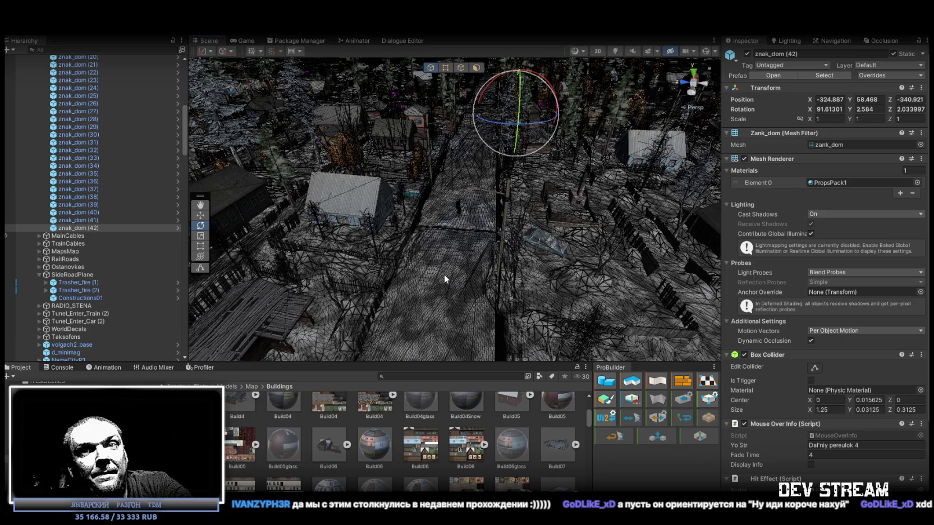
pyautogui.moveTo(449, 275); pyautogui.dragTo(499, 240)
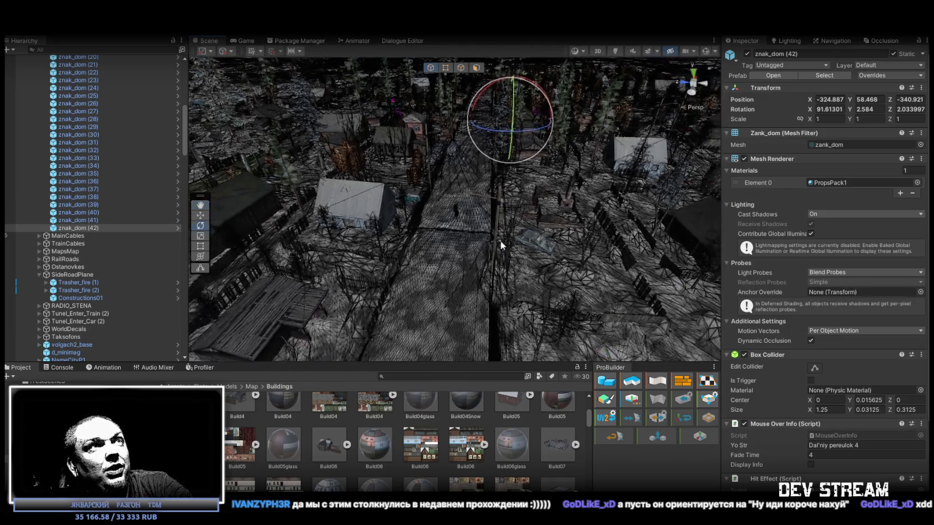
pyautogui.hotkey('ctrl', 'd')
pyautogui.press('w')
pyautogui.moveTo(508, 128)
pyautogui.mouseDown()
pyautogui.moveTo(497, 144)
pyautogui.moveTo(513, 160)
pyautogui.moveTo(549, 80)
pyautogui.moveTo(375, 264)
pyautogui.moveTo(374, 281)
pyautogui.moveTo(159, 245)
pyautogui.moveTo(332, 197)
pyautogui.moveTo(365, 222)
pyautogui.moveTo(634, 219)
pyautogui.moveTo(472, 134)
pyautogui.moveTo(431, 124)
pyautogui.moveTo(437, 172)
pyautogui.moveTo(570, 205)
pyautogui.moveTo(555, 222)
pyautogui.moveTo(459, 215)
pyautogui.mouseUp()
pyautogui.press('e')
# - Move znak_dom (43) into place on the shed wall and tilt it level
pyautogui.press('w')
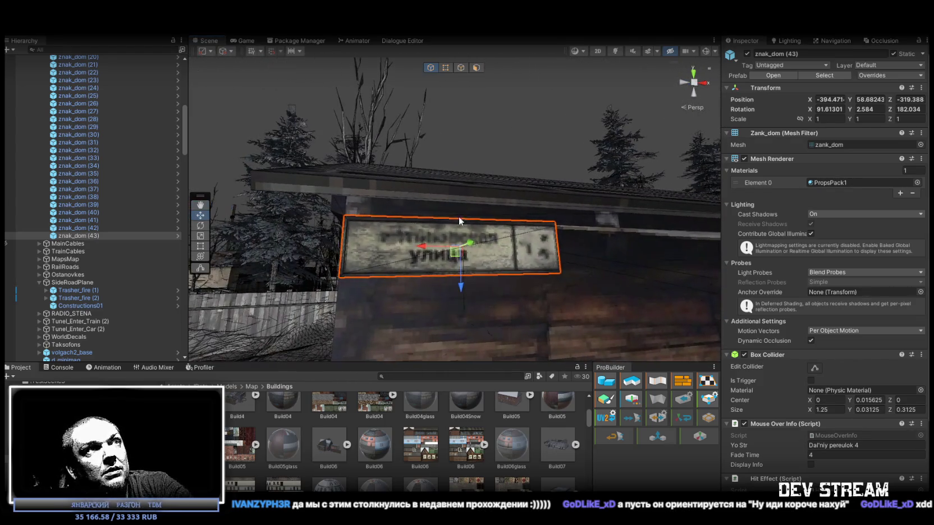
pyautogui.moveTo(456, 253)
pyautogui.mouseDown()
pyautogui.moveTo(477, 273)
pyautogui.moveTo(515, 243)
pyautogui.moveTo(463, 199)
pyautogui.moveTo(322, 178)
pyautogui.moveTo(292, 185)
pyautogui.moveTo(328, 187)
pyautogui.moveTo(337, 211)
pyautogui.mouseUp()
pyautogui.press('e')
pyautogui.moveTo(404, 205)
pyautogui.mouseDown()
pyautogui.moveTo(417, 215)
pyautogui.moveTo(538, 208)
pyautogui.moveTo(525, 196)
pyautogui.moveTo(598, 227)
pyautogui.moveTo(294, 134)
pyautogui.moveTo(617, 219)
pyautogui.mouseUp()
# - Duplicate the sign as znak_dom (44) and place it on the blue house wall
pyautogui.hotkey('ctrl', 'd')
pyautogui.press('w')
pyautogui.moveTo(573, 195)
pyautogui.mouseDown()
pyautogui.moveTo(560, 127)
pyautogui.moveTo(374, 200)
pyautogui.mouseUp()
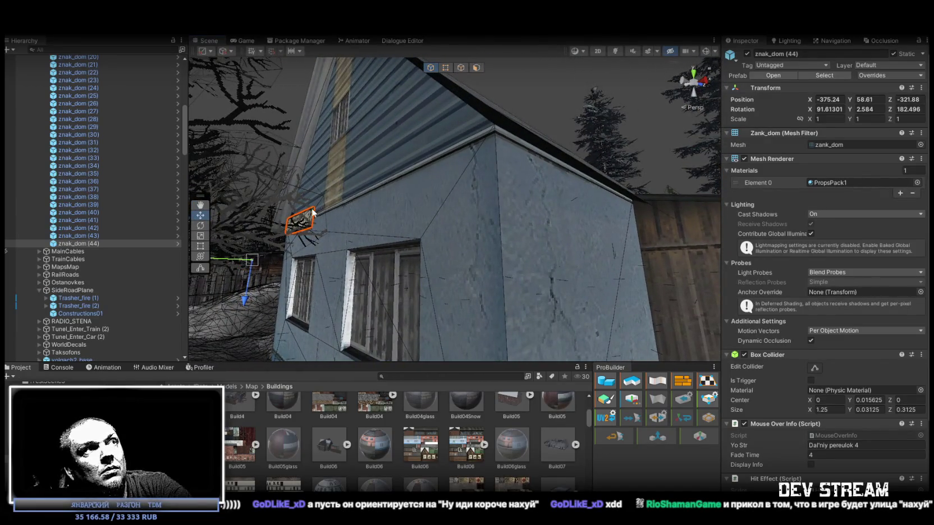
pyautogui.moveTo(309, 218); pyautogui.dragTo(314, 226)
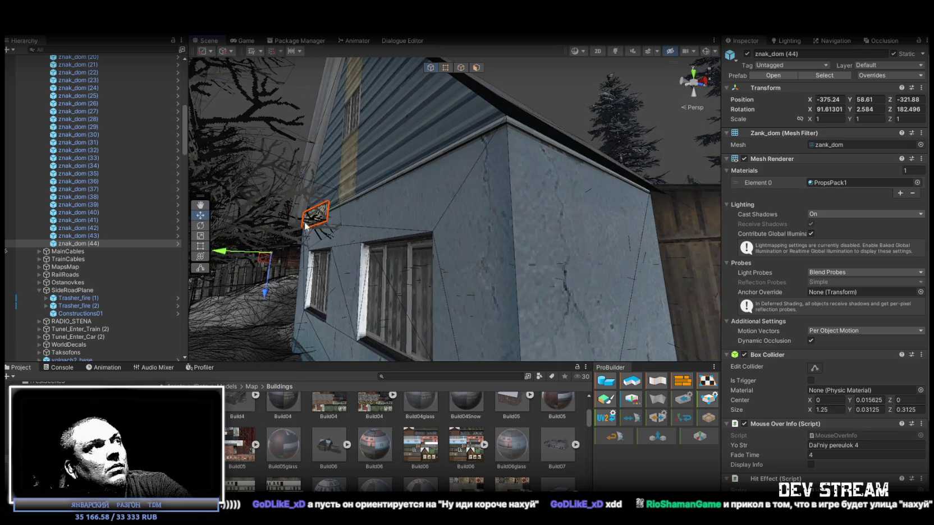
pyautogui.click(83, 243)
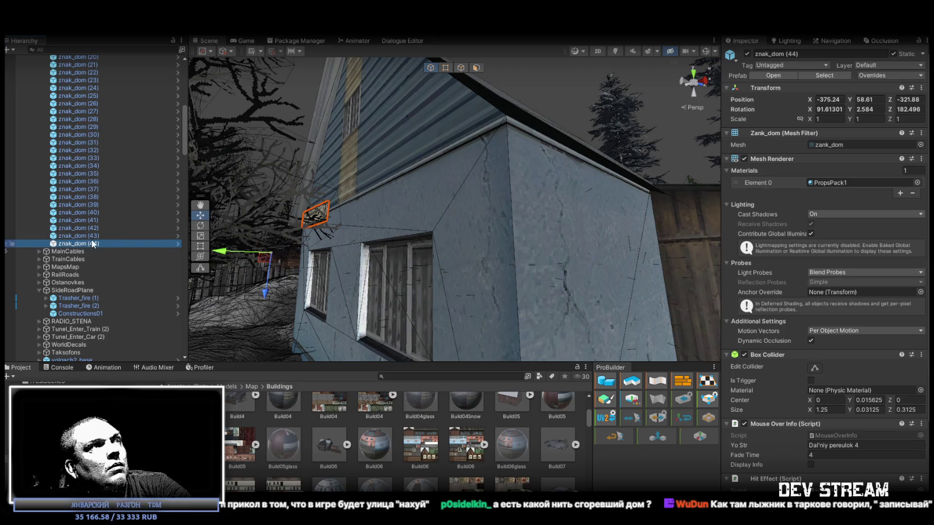
pyautogui.scroll(-10, 432, 247)
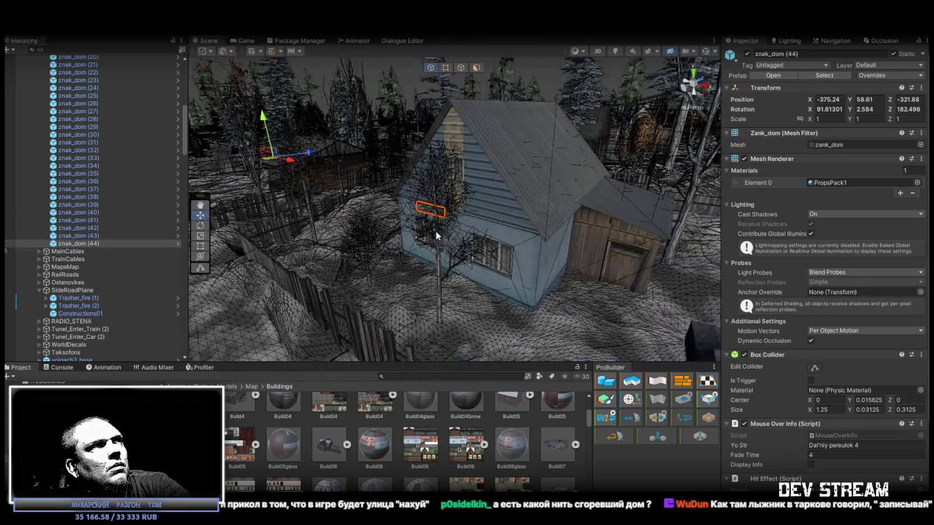
pyautogui.moveTo(437, 236)
pyautogui.mouseDown()
pyautogui.moveTo(530, 272)
pyautogui.moveTo(467, 237)
pyautogui.moveTo(272, 220)
pyautogui.mouseUp()
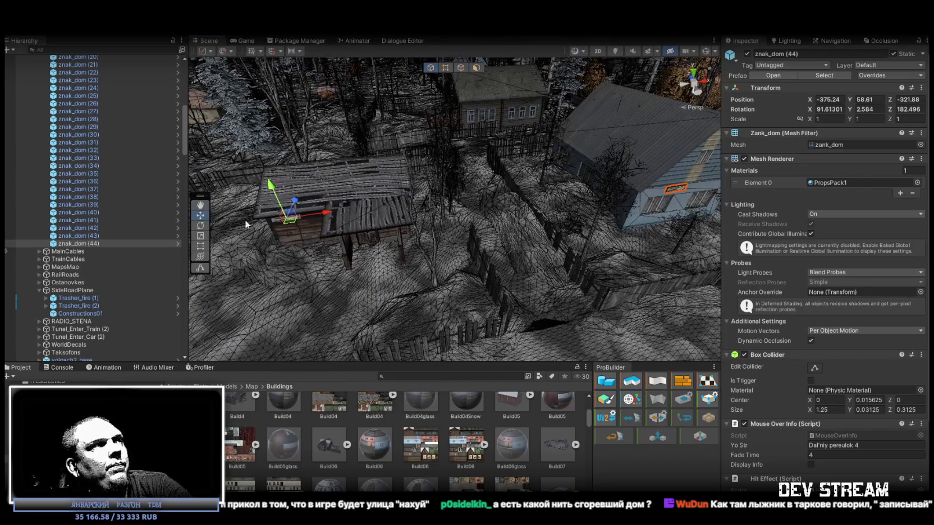
pyautogui.click(84, 242)
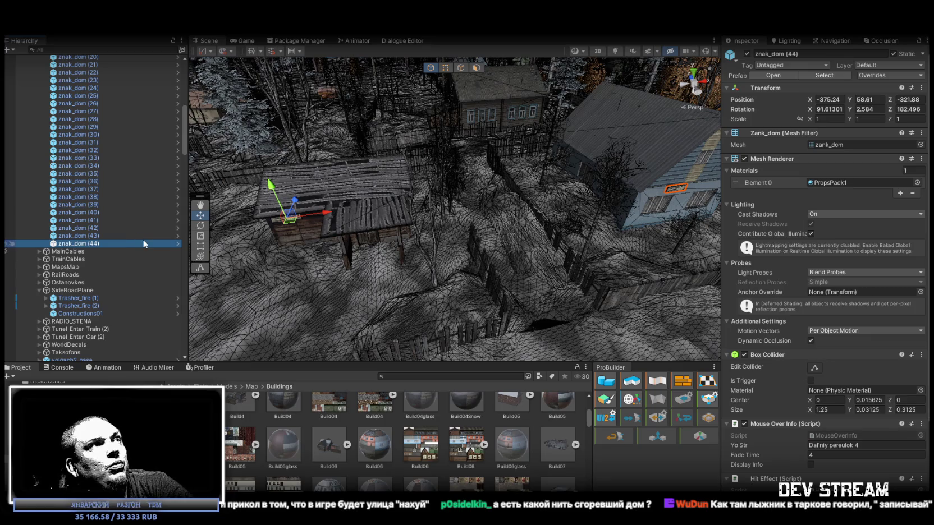
pyautogui.moveTo(329, 215); pyautogui.dragTo(379, 212)
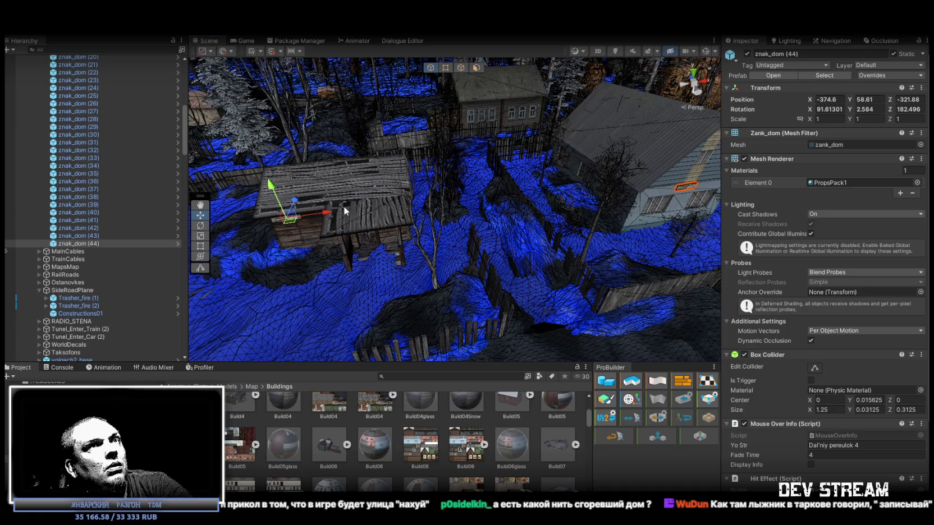
pyautogui.moveTo(422, 226)
pyautogui.mouseDown()
pyautogui.moveTo(398, 122)
pyautogui.moveTo(164, 164)
pyautogui.mouseUp()
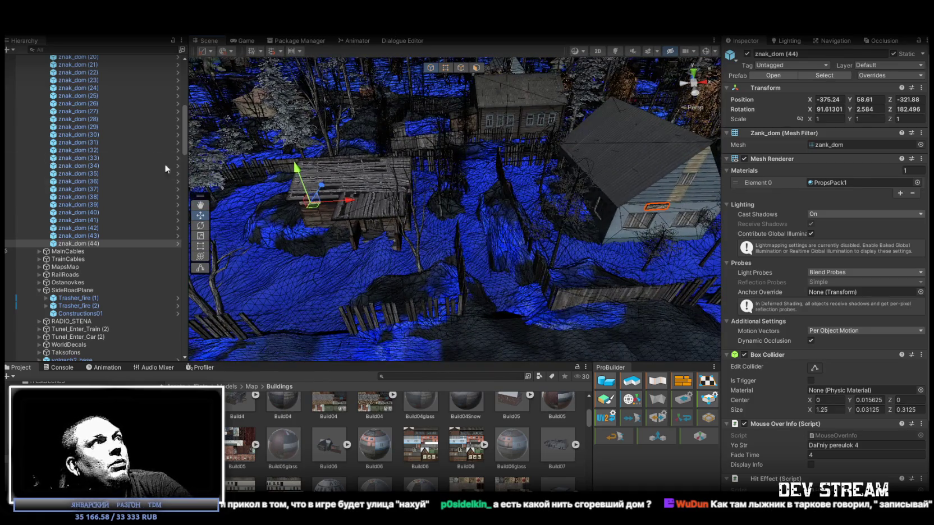
pyautogui.moveTo(278, 214); pyautogui.dragTo(487, 186)
pyautogui.press('r')
pyautogui.moveTo(493, 123)
pyautogui.mouseDown()
pyautogui.moveTo(426, 147)
pyautogui.moveTo(550, 87)
pyautogui.mouseUp()
pyautogui.press('w')
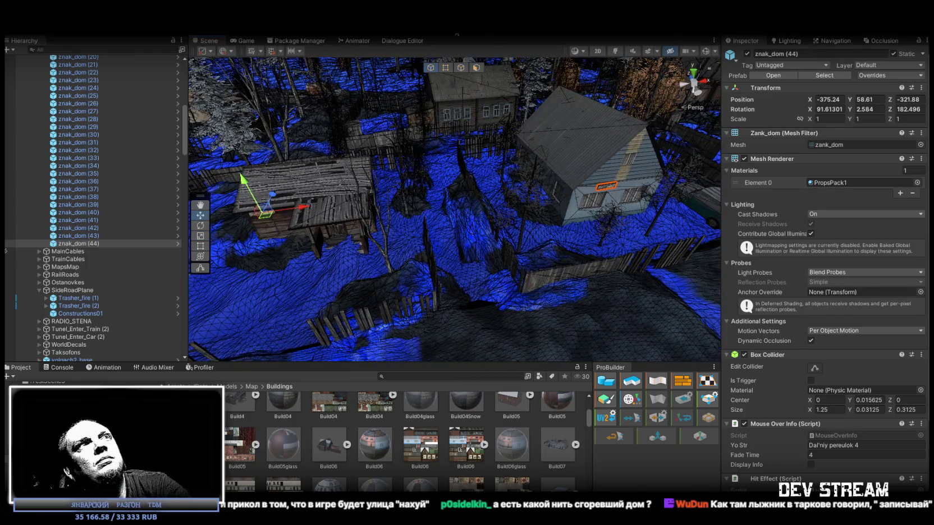
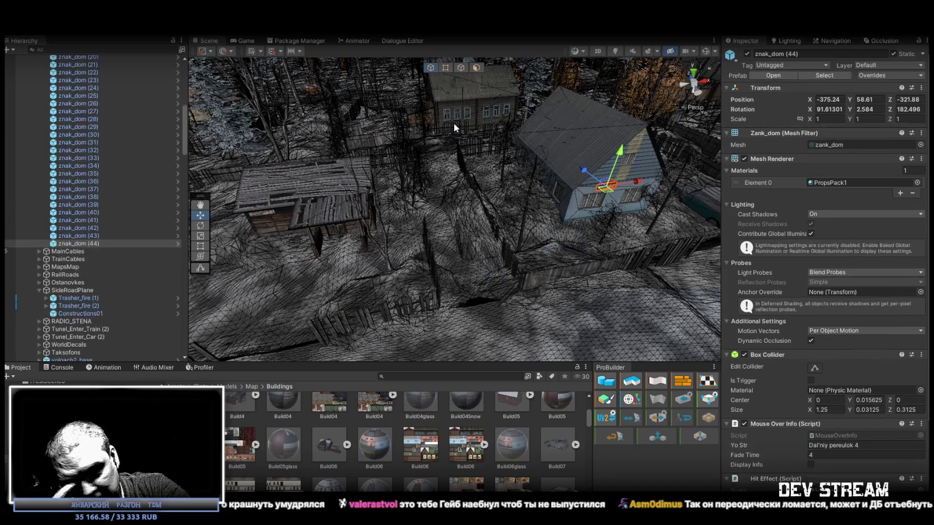
# - Slide sign znak_dom (44) up and along the blue house's wall
pyautogui.moveTo(454, 123)
pyautogui.mouseDown()
pyautogui.moveTo(434, 140)
pyautogui.moveTo(445, 156)
pyautogui.moveTo(336, 96)
pyautogui.moveTo(329, 106)
pyautogui.mouseUp()
pyautogui.moveTo(315, 151); pyautogui.dragTo(415, 121)
pyautogui.moveTo(494, 102)
pyautogui.mouseDown()
pyautogui.moveTo(518, 80)
pyautogui.moveTo(463, 120)
pyautogui.mouseUp()
pyautogui.moveTo(375, 173); pyautogui.dragTo(464, 150)
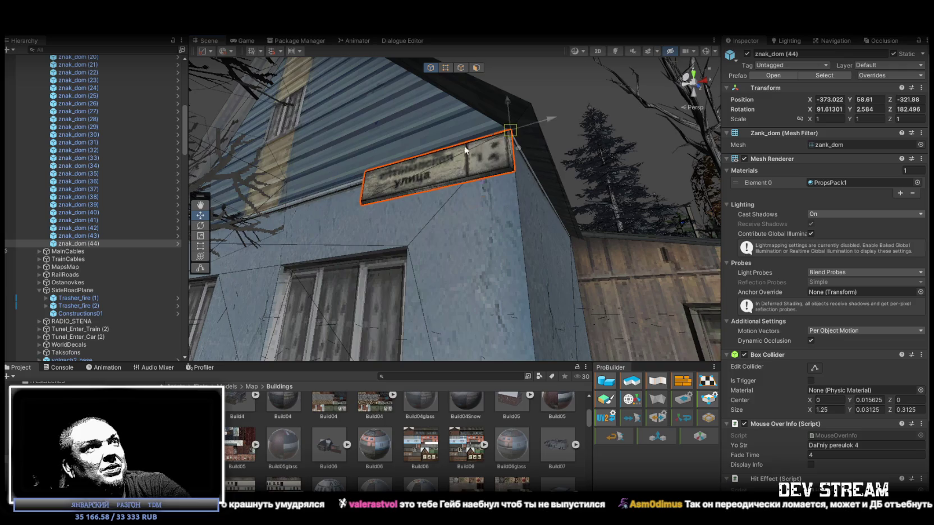
pyautogui.press('f')
# - Rotate znak_dom (44) so it lies flush against the blue house wall
pyautogui.moveTo(561, 197); pyautogui.dragTo(695, 306)
pyautogui.press('e')
pyautogui.moveTo(510, 207)
pyautogui.mouseDown()
pyautogui.moveTo(512, 145)
pyautogui.moveTo(467, 110)
pyautogui.moveTo(473, 101)
pyautogui.moveTo(421, 137)
pyautogui.moveTo(465, 155)
pyautogui.moveTo(432, 145)
pyautogui.moveTo(418, 155)
pyautogui.moveTo(458, 156)
pyautogui.moveTo(428, 119)
pyautogui.moveTo(474, 178)
pyautogui.moveTo(468, 186)
pyautogui.moveTo(503, 169)
pyautogui.moveTo(627, 227)
pyautogui.mouseUp()
pyautogui.press('w')
pyautogui.press('e')
pyautogui.press('w')
pyautogui.press('f')
pyautogui.moveTo(502, 188)
pyautogui.mouseDown()
pyautogui.moveTo(489, 151)
pyautogui.moveTo(483, 161)
pyautogui.mouseUp()
pyautogui.press('e')
pyautogui.moveTo(520, 196)
pyautogui.mouseDown()
pyautogui.moveTo(514, 183)
pyautogui.moveTo(364, 226)
pyautogui.moveTo(359, 211)
pyautogui.mouseUp()
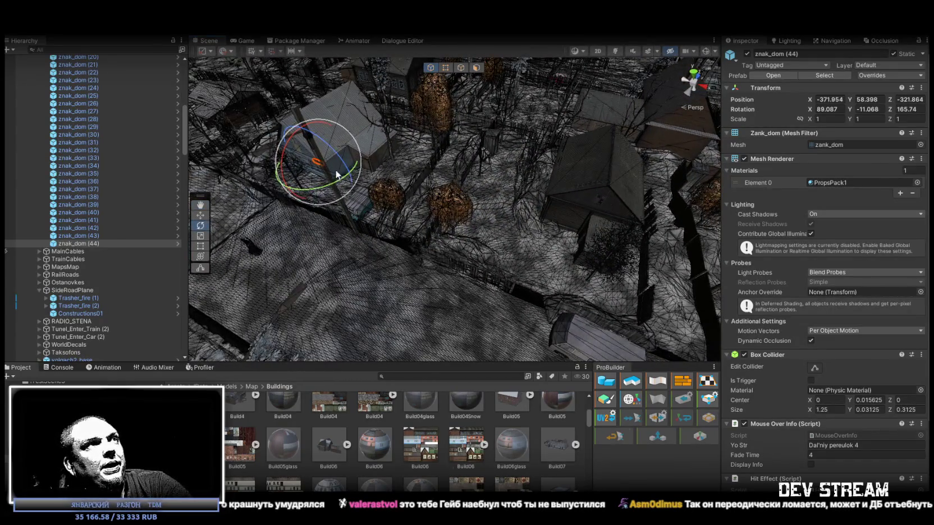
# - Duplicate the sign as znak_dom (45) and move the copy toward the next house
pyautogui.hotkey('ctrl', 'd')
pyautogui.press('w')
pyautogui.moveTo(323, 166); pyautogui.dragTo(539, 203)
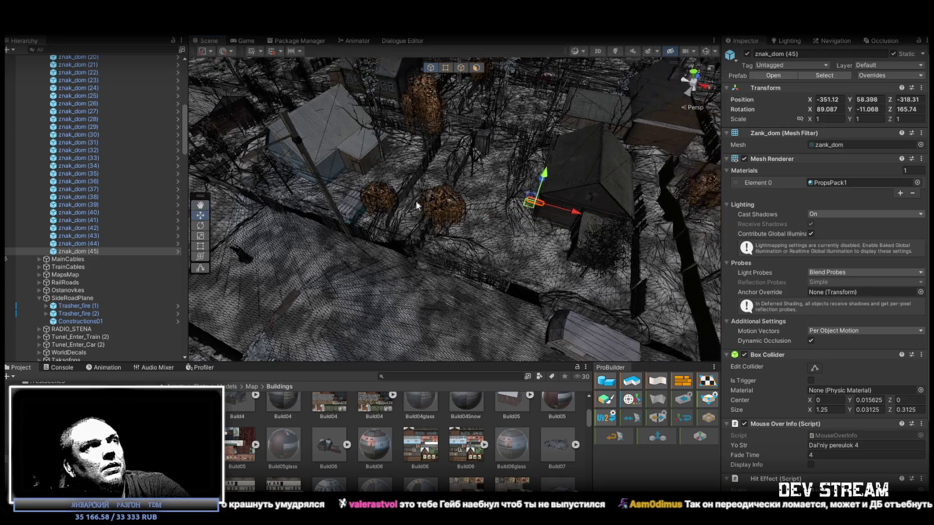
# - Reselect copy znak_dom (45) and move it up onto the dark wooden house's plank wall
pyautogui.doubleClick(93, 251)
pyautogui.moveTo(324, 230)
pyautogui.mouseDown()
pyautogui.moveTo(537, 194)
pyautogui.moveTo(532, 180)
pyautogui.moveTo(291, 190)
pyautogui.mouseUp()
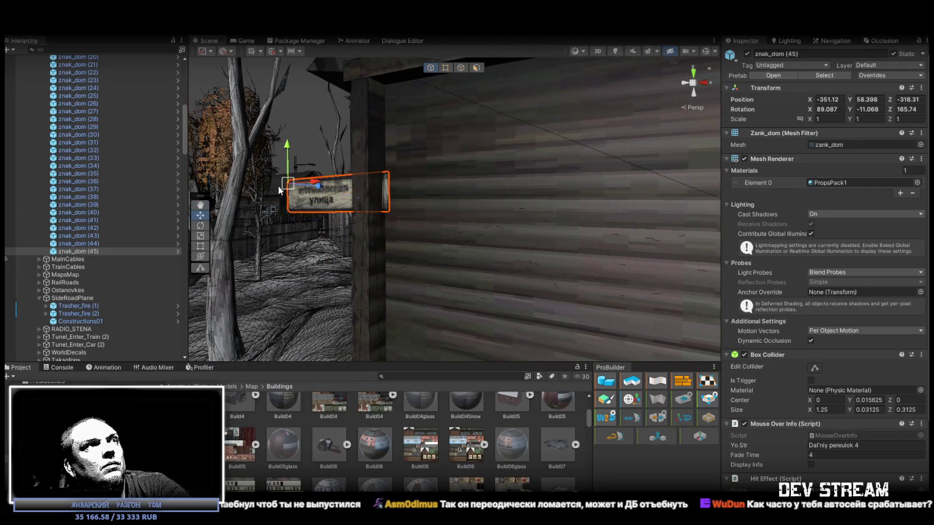
pyautogui.click(385, 92)
pyautogui.click(320, 187)
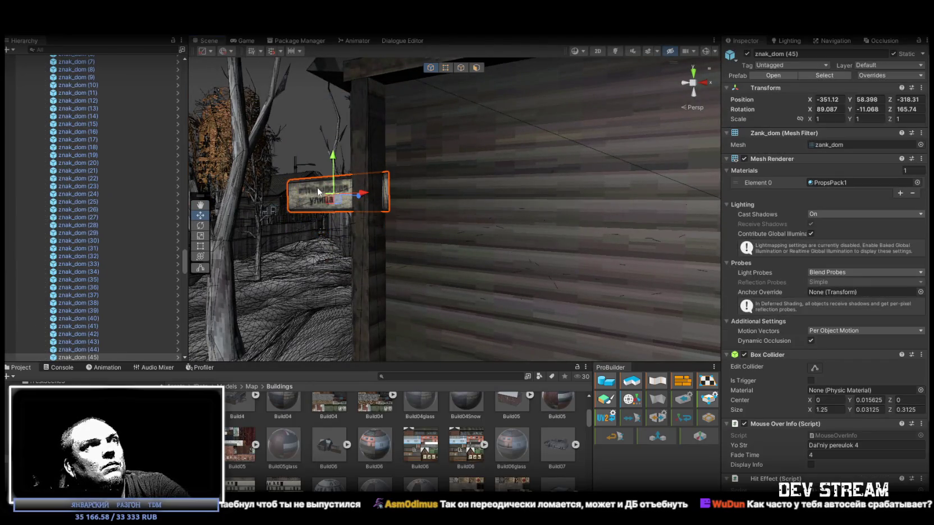
pyautogui.moveTo(294, 183); pyautogui.dragTo(392, 100)
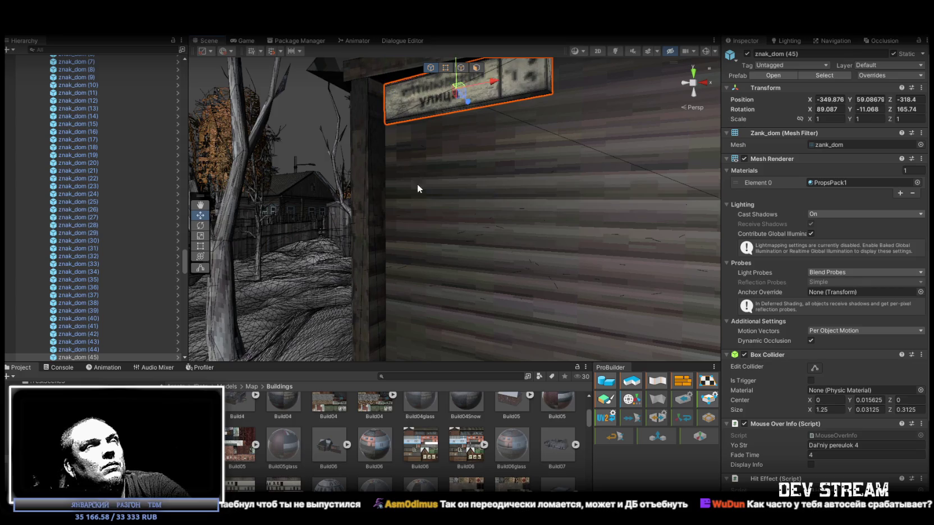
pyautogui.press('f')
pyautogui.moveTo(411, 175)
pyautogui.mouseDown()
pyautogui.moveTo(488, 214)
pyautogui.moveTo(472, 191)
pyautogui.mouseUp()
# - Rotate znak_dom (45) flush with the planks and adjust it to X -349.71, Y 58.886, Z -318.318
pyautogui.press('e')
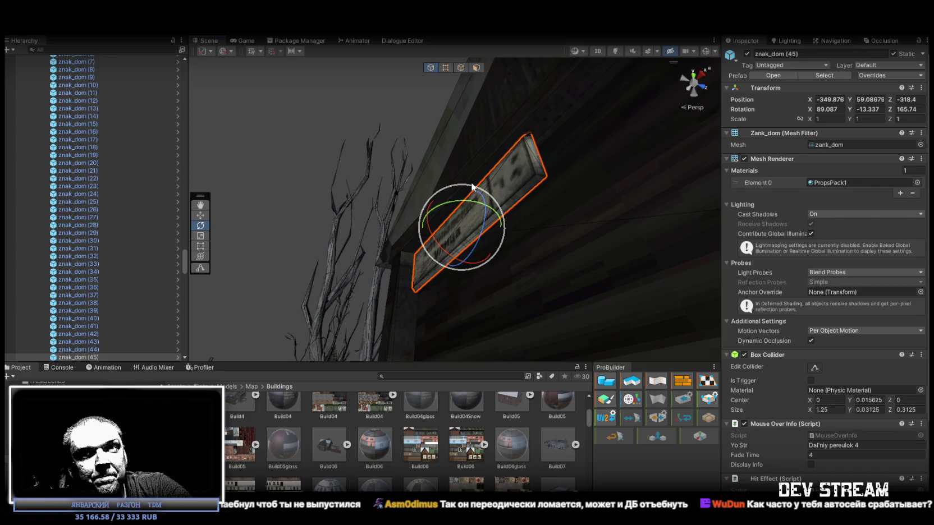
pyautogui.moveTo(471, 188); pyautogui.dragTo(514, 191)
pyautogui.press('w')
pyautogui.press('e')
pyautogui.moveTo(464, 159); pyautogui.dragTo(469, 153)
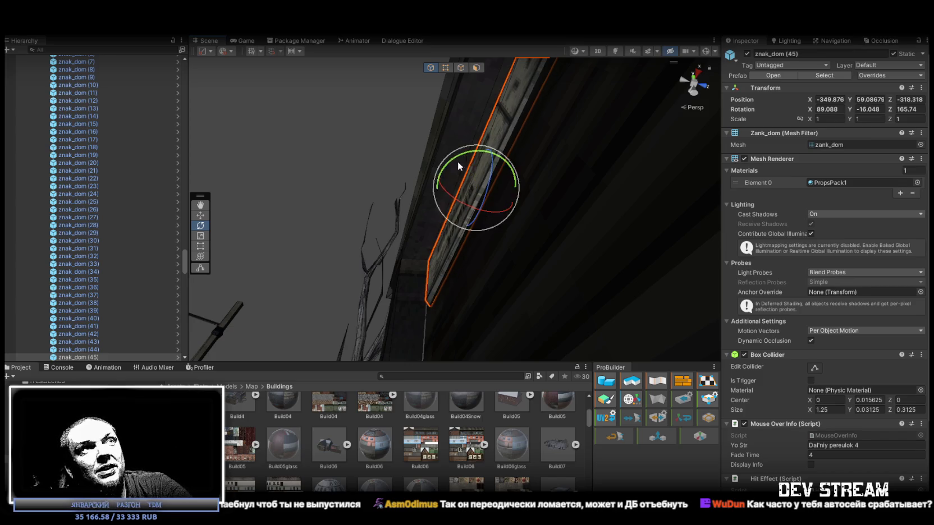
pyautogui.press('f')
pyautogui.press('w')
pyautogui.moveTo(440, 208)
pyautogui.mouseDown()
pyautogui.moveTo(447, 262)
pyautogui.moveTo(473, 246)
pyautogui.moveTo(519, 276)
pyautogui.moveTo(463, 281)
pyautogui.moveTo(483, 271)
pyautogui.moveTo(493, 234)
pyautogui.moveTo(483, 243)
pyautogui.moveTo(552, 204)
pyautogui.moveTo(398, 189)
pyautogui.moveTo(429, 139)
pyautogui.mouseUp()
pyautogui.press('e')
pyautogui.press('w')
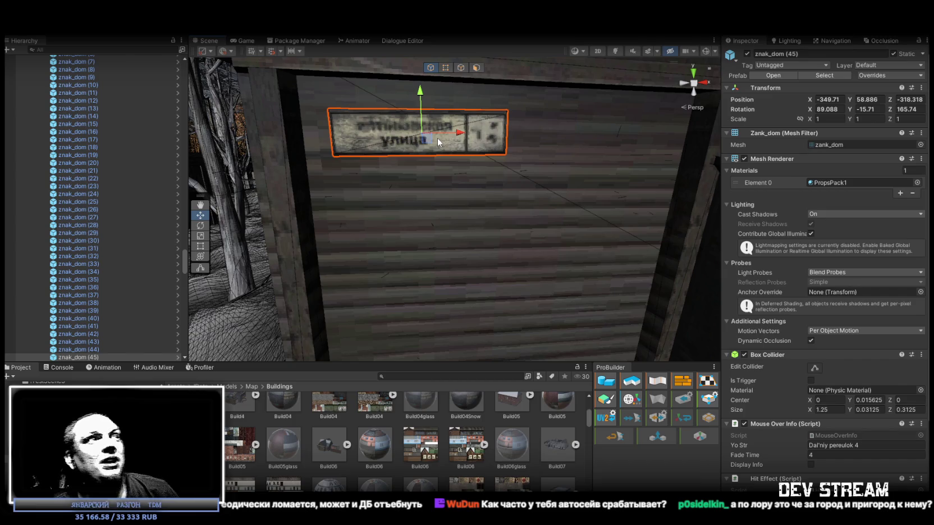
pyautogui.moveTo(438, 142)
pyautogui.mouseDown()
pyautogui.moveTo(504, 216)
pyautogui.moveTo(479, 235)
pyautogui.mouseUp()
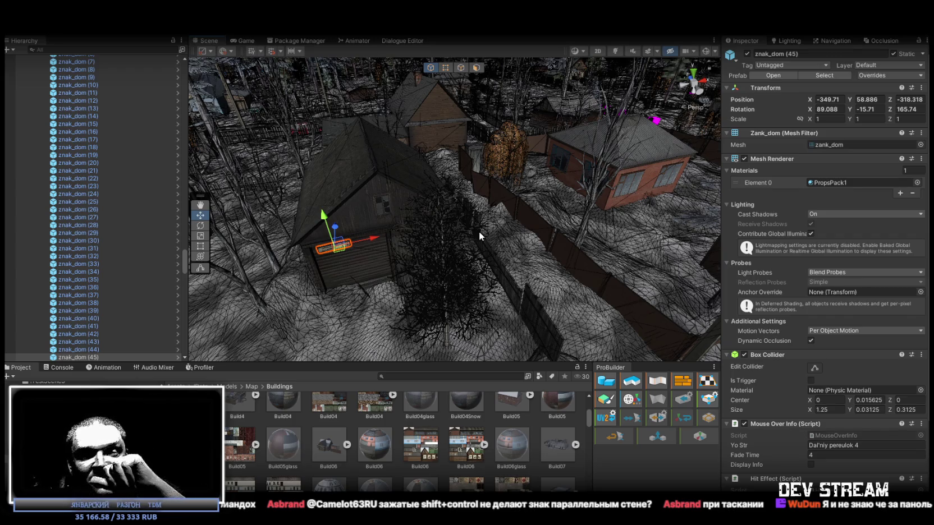
pyautogui.moveTo(478, 229); pyautogui.dragTo(337, 165)
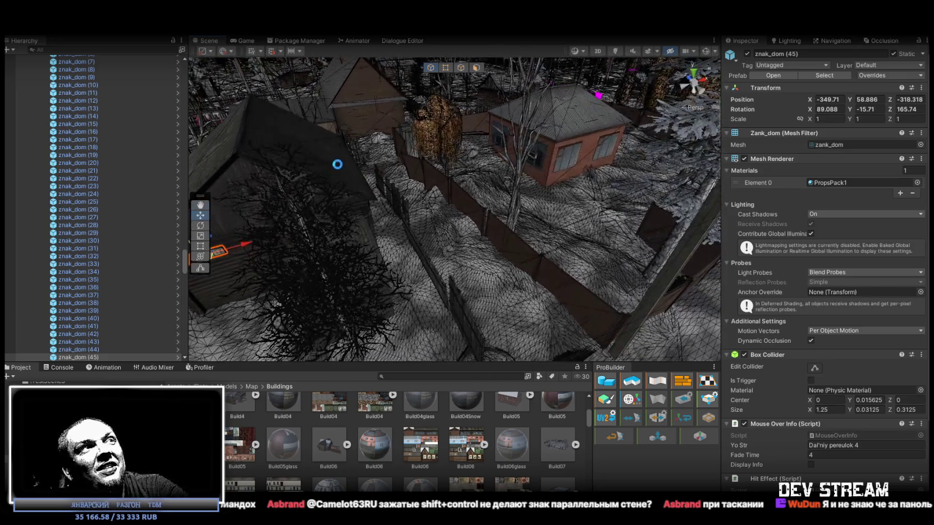
pyautogui.moveTo(366, 179)
pyautogui.mouseDown()
pyautogui.moveTo(452, 204)
pyautogui.moveTo(498, 184)
pyautogui.moveTo(500, 192)
pyautogui.moveTo(359, 215)
pyautogui.moveTo(472, 297)
pyautogui.mouseUp()
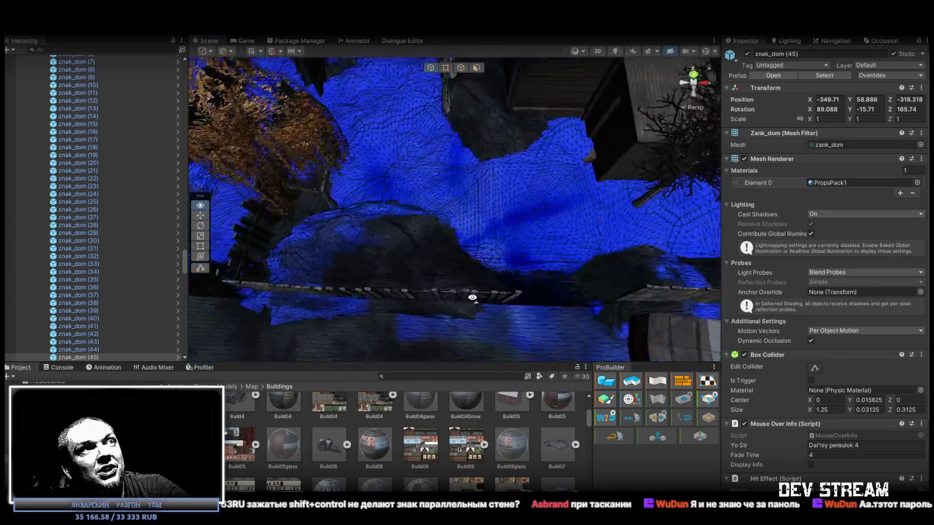
pyautogui.press('f')
pyautogui.moveTo(491, 192); pyautogui.dragTo(470, 136)
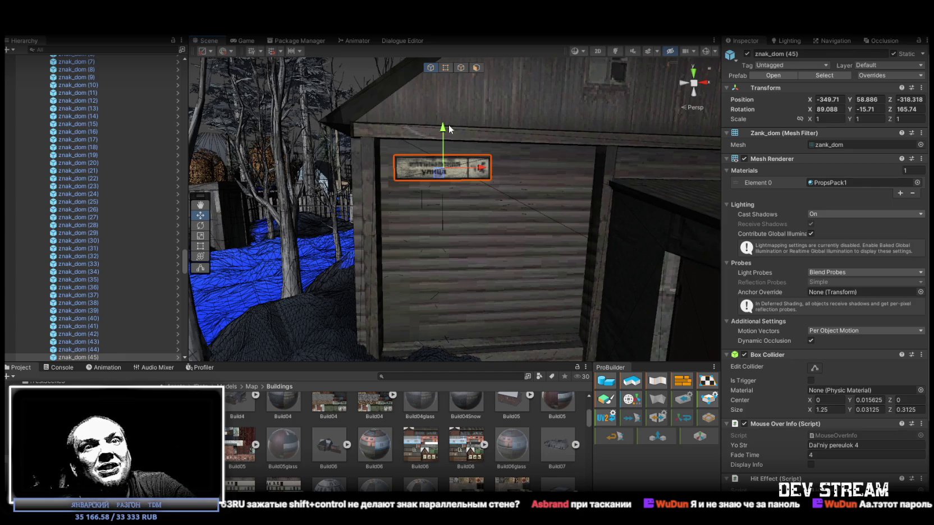
pyautogui.moveTo(494, 175)
pyautogui.mouseDown()
pyautogui.moveTo(479, 161)
pyautogui.moveTo(401, 180)
pyautogui.mouseUp()
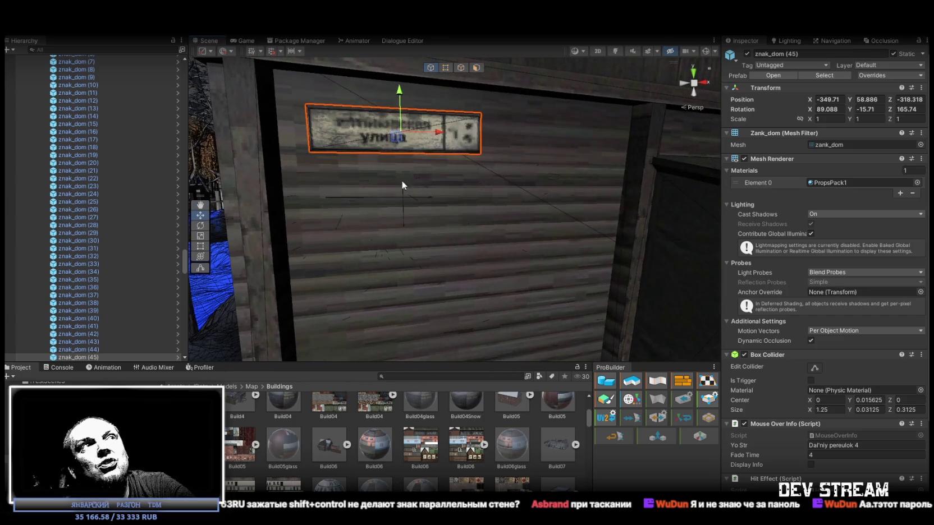
pyautogui.click(446, 203)
pyautogui.press('f')
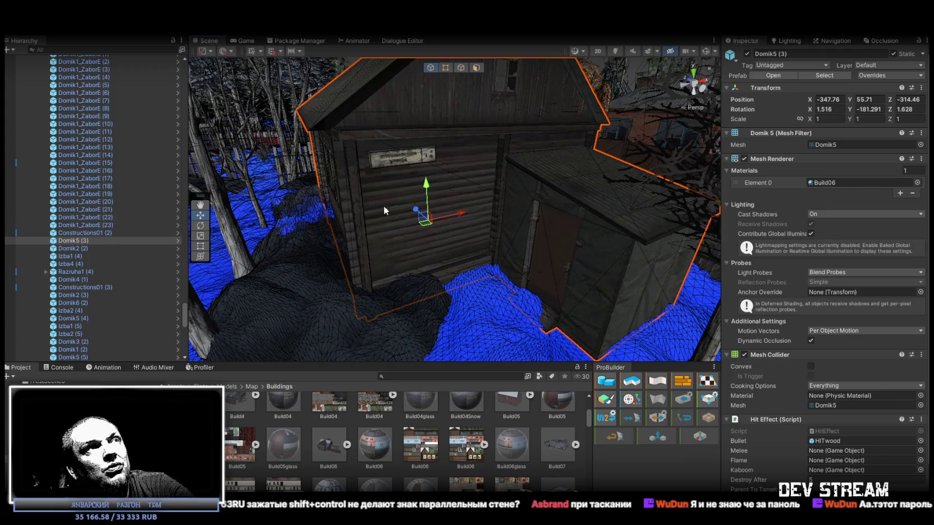
pyautogui.moveTo(386, 210)
pyautogui.mouseDown()
pyautogui.moveTo(463, 188)
pyautogui.moveTo(446, 153)
pyautogui.moveTo(477, 184)
pyautogui.moveTo(459, 176)
pyautogui.mouseUp()
pyautogui.click(449, 162)
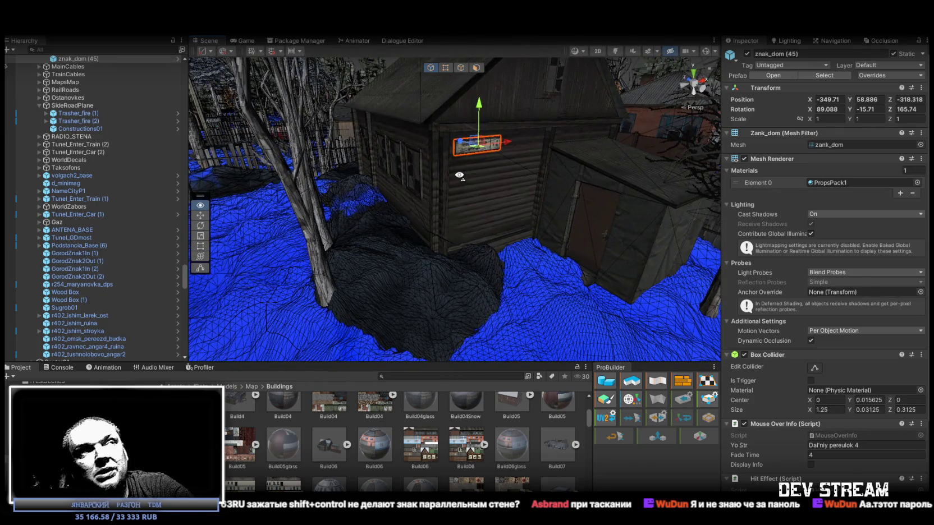
pyautogui.scroll(5, 437, 146)
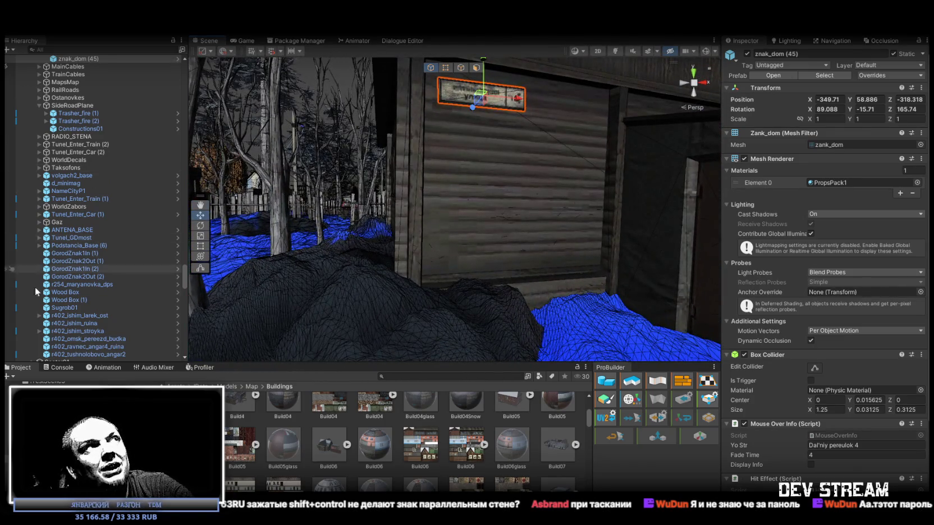
pyautogui.scroll(4, 120, 222)
pyautogui.moveTo(518, 166)
pyautogui.mouseDown()
pyautogui.moveTo(538, 244)
pyautogui.moveTo(533, 236)
pyautogui.moveTo(430, 236)
pyautogui.moveTo(443, 248)
pyautogui.mouseUp()
pyautogui.press('f')
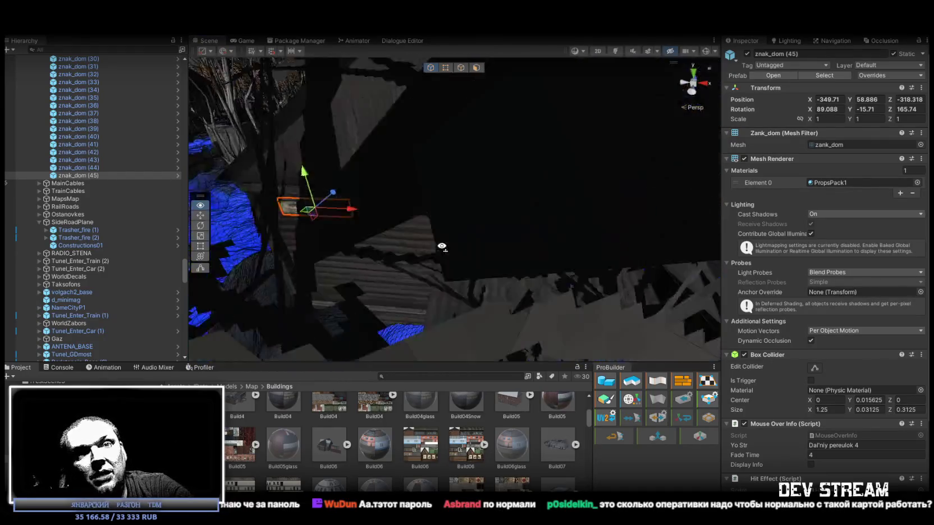
pyautogui.moveTo(472, 195)
pyautogui.mouseDown()
pyautogui.moveTo(479, 187)
pyautogui.moveTo(746, 207)
pyautogui.moveTo(472, 280)
pyautogui.moveTo(320, 242)
pyautogui.mouseUp()
# - Duplicate the sign as znak_dom (46) and move it onto the red brick house wall
pyautogui.hotkey('ctrl', 'd')
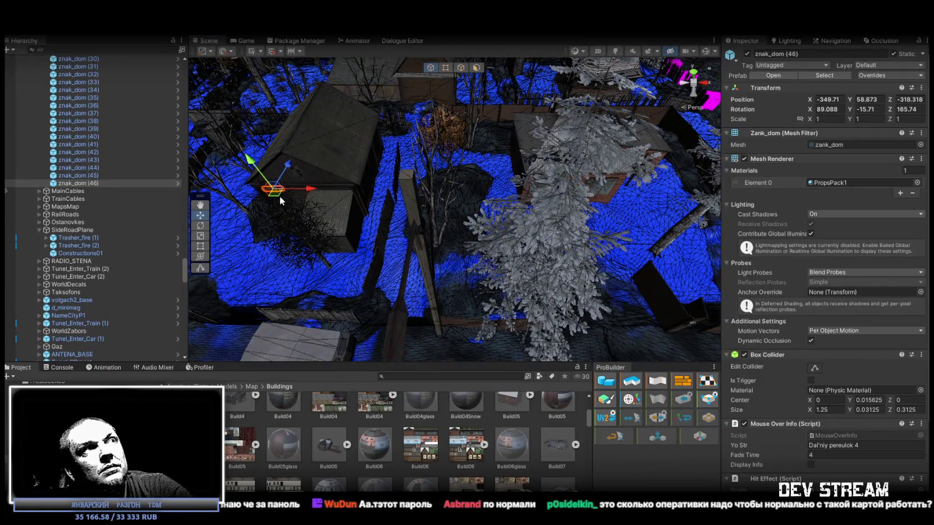
pyautogui.moveTo(523, 205); pyautogui.dragTo(536, 198)
pyautogui.press('f')
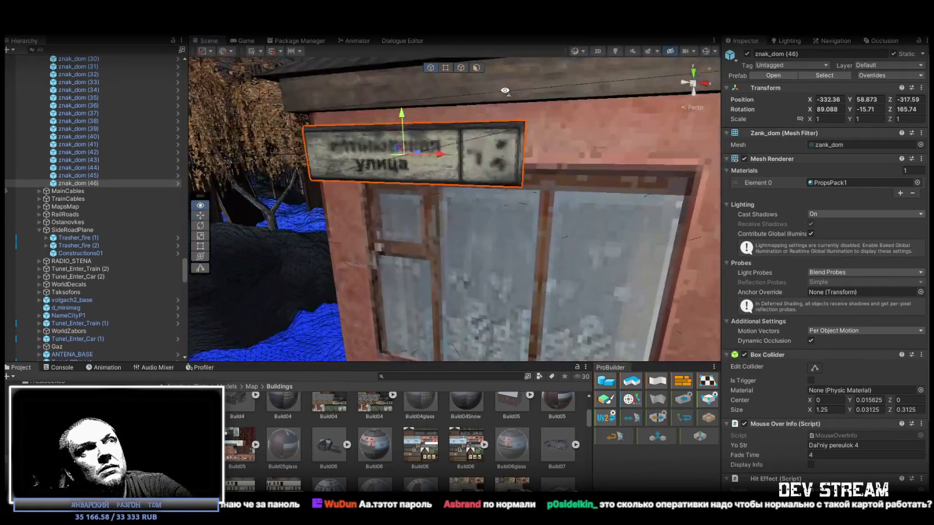
pyautogui.moveTo(475, 94)
pyautogui.mouseDown()
pyautogui.moveTo(478, 151)
pyautogui.moveTo(399, 157)
pyautogui.moveTo(434, 187)
pyautogui.moveTo(415, 141)
pyautogui.moveTo(529, 249)
pyautogui.moveTo(291, 200)
pyautogui.moveTo(365, 199)
pyautogui.moveTo(483, 168)
pyautogui.moveTo(477, 205)
pyautogui.moveTo(494, 208)
pyautogui.mouseUp()
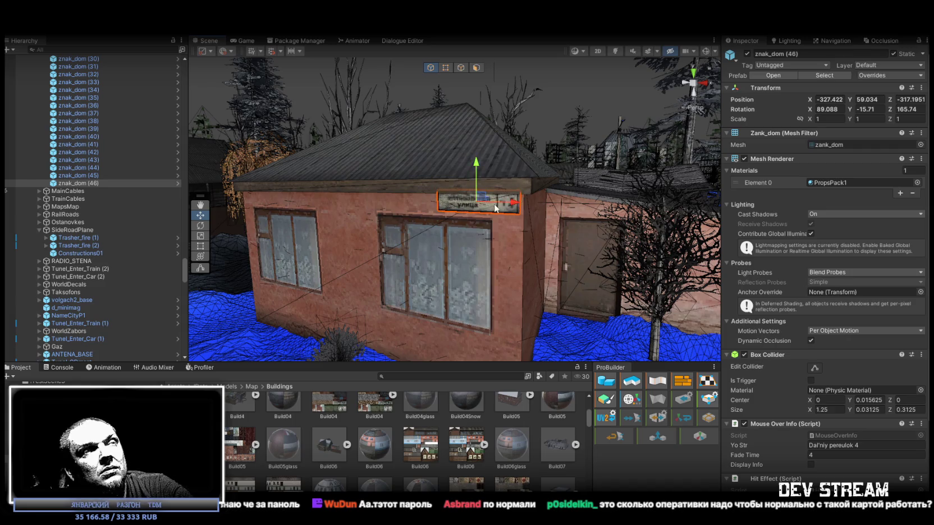
pyautogui.press('f')
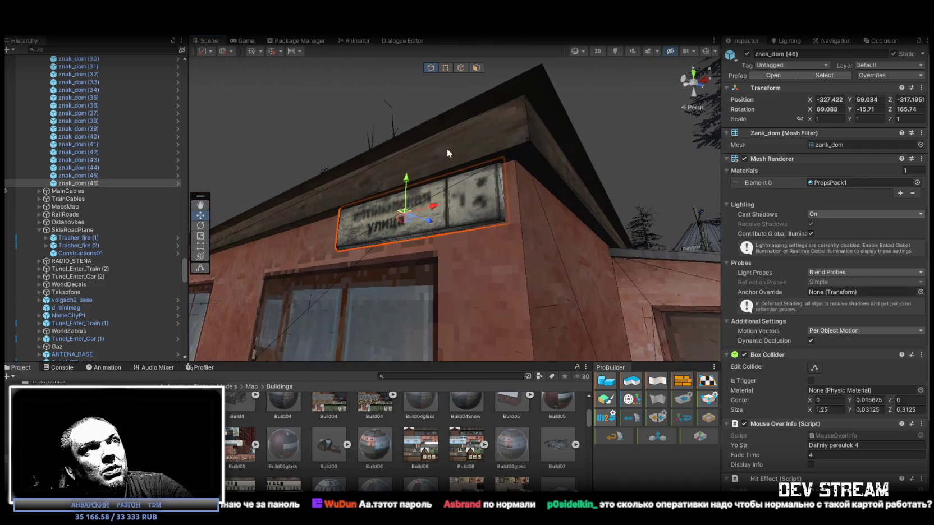
pyautogui.moveTo(409, 223)
pyautogui.mouseDown()
pyautogui.moveTo(658, 301)
pyautogui.moveTo(573, 343)
pyautogui.mouseUp()
# - Rotate znak_dom (46) flat against the brick wall, then duplicate it as znak_dom (47)
pyautogui.press('e')
pyautogui.moveTo(505, 159)
pyautogui.mouseDown()
pyautogui.moveTo(516, 163)
pyautogui.moveTo(430, 115)
pyautogui.moveTo(444, 152)
pyautogui.mouseUp()
pyautogui.moveTo(497, 246)
pyautogui.mouseDown()
pyautogui.moveTo(508, 208)
pyautogui.moveTo(563, 215)
pyautogui.moveTo(541, 251)
pyautogui.mouseUp()
pyautogui.moveTo(453, 184); pyautogui.dragTo(454, 185)
pyautogui.moveTo(453, 183); pyautogui.dragTo(459, 187)
pyautogui.press('w')
pyautogui.moveTo(468, 225)
pyautogui.mouseDown()
pyautogui.moveTo(536, 221)
pyautogui.moveTo(558, 249)
pyautogui.moveTo(385, 234)
pyautogui.mouseUp()
pyautogui.hotkey('ctrl', 'd')
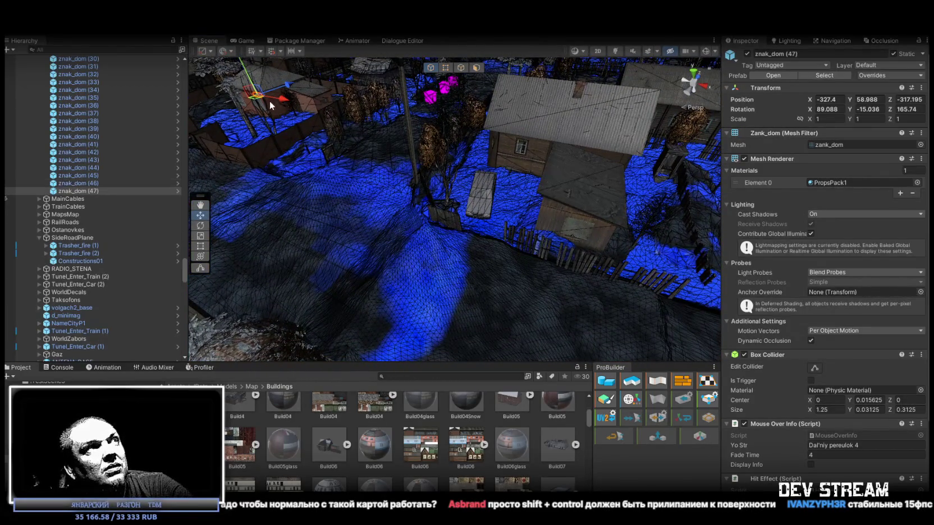
# - Move znak_dom (47) onto the plank shed wall and rotate it to 89.087, -14.281, 165.74
pyautogui.moveTo(570, 224)
pyautogui.mouseDown()
pyautogui.moveTo(602, 154)
pyautogui.moveTo(582, 161)
pyautogui.moveTo(532, 101)
pyautogui.mouseUp()
pyautogui.moveTo(473, 134)
pyautogui.mouseDown()
pyautogui.moveTo(447, 170)
pyautogui.moveTo(451, 182)
pyautogui.mouseUp()
pyautogui.moveTo(492, 212)
pyautogui.mouseDown()
pyautogui.moveTo(508, 297)
pyautogui.moveTo(568, 287)
pyautogui.moveTo(526, 330)
pyautogui.moveTo(534, 262)
pyautogui.moveTo(534, 278)
pyautogui.mouseUp()
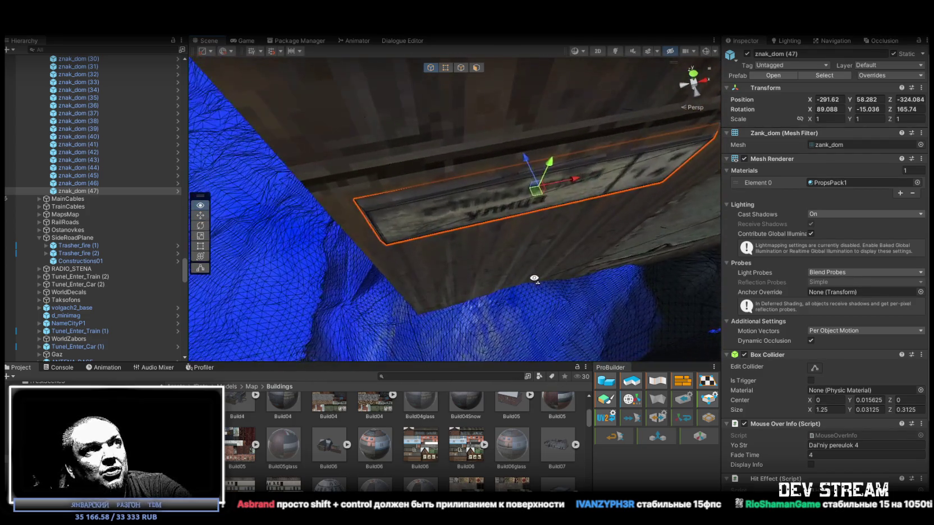
pyautogui.press('e')
pyautogui.moveTo(537, 224)
pyautogui.mouseDown()
pyautogui.moveTo(442, 108)
pyautogui.moveTo(459, 146)
pyautogui.moveTo(427, 188)
pyautogui.moveTo(346, 89)
pyautogui.moveTo(314, 124)
pyautogui.moveTo(360, 141)
pyautogui.moveTo(407, 97)
pyautogui.moveTo(592, 146)
pyautogui.moveTo(489, 157)
pyautogui.mouseUp()
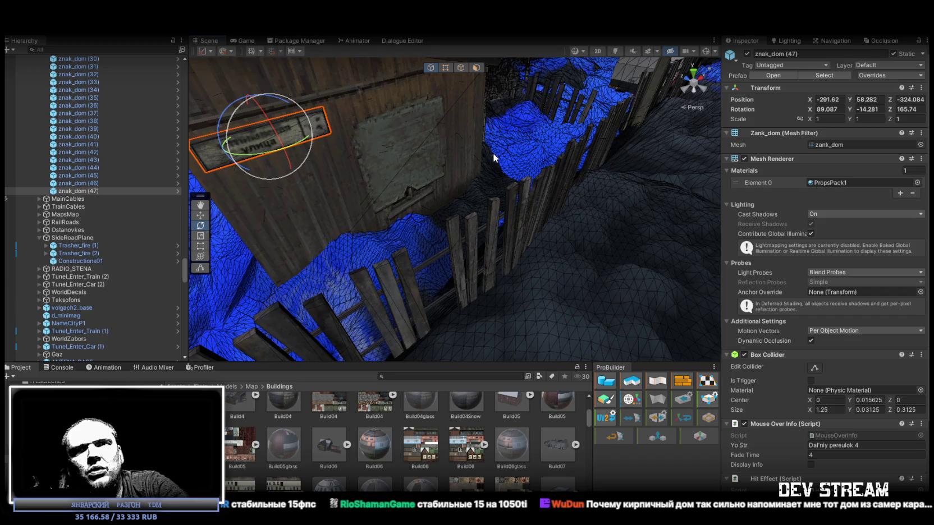
pyautogui.moveTo(392, 143)
pyautogui.mouseDown()
pyautogui.moveTo(446, 264)
pyautogui.moveTo(439, 159)
pyautogui.moveTo(441, 169)
pyautogui.mouseUp()
pyautogui.press('w')
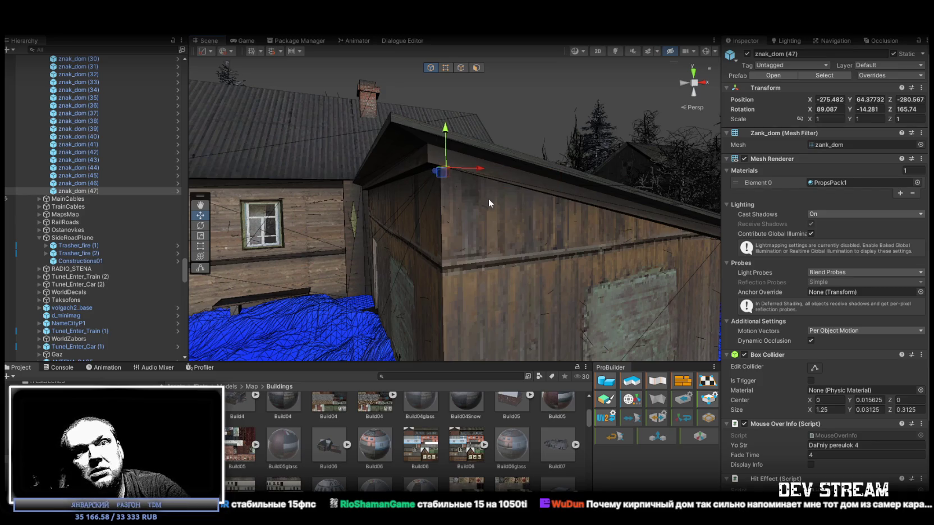
# - Undo the roof-edge move, reposition znak_dom (47) on the log shed wall, and duplicate it as znak_dom (48)
pyautogui.hotkey('ctrl', 'z')
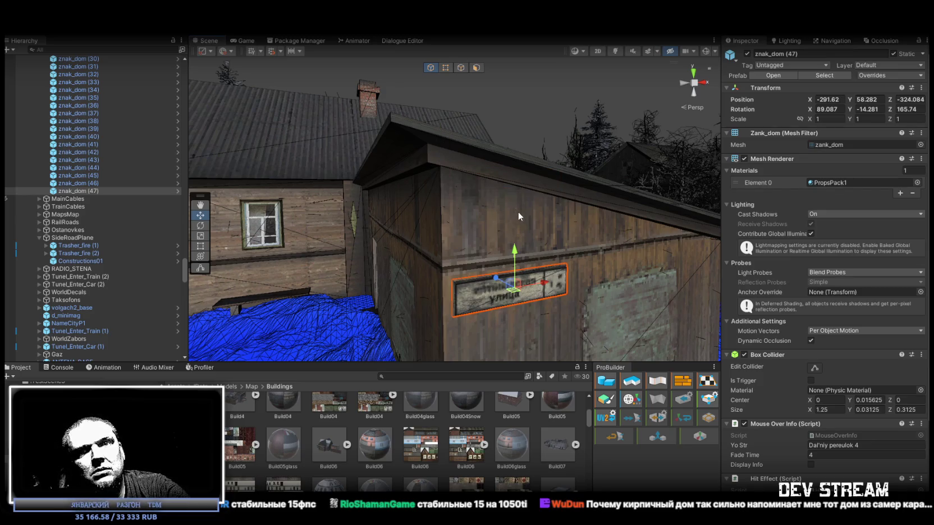
pyautogui.moveTo(552, 273)
pyautogui.mouseDown()
pyautogui.moveTo(565, 271)
pyautogui.moveTo(560, 289)
pyautogui.mouseUp()
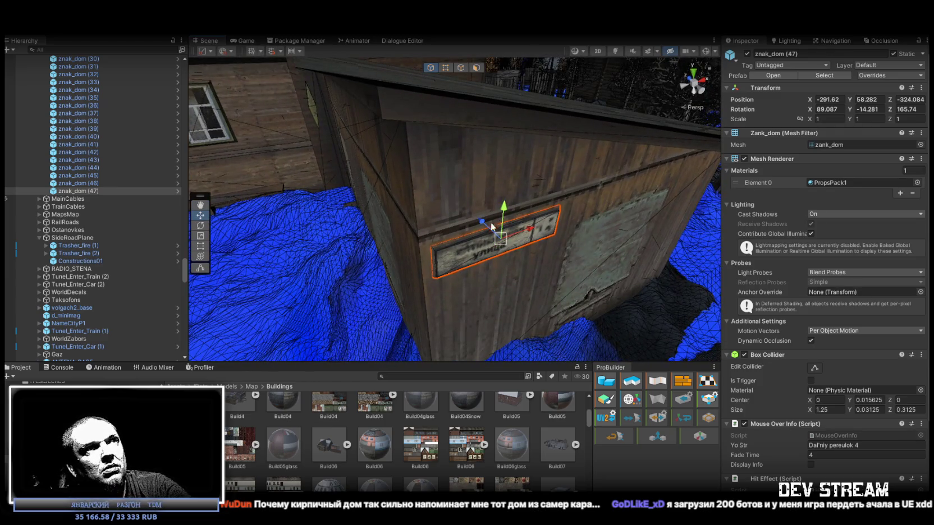
pyautogui.moveTo(483, 224); pyautogui.dragTo(429, 229)
pyautogui.moveTo(410, 118)
pyautogui.mouseDown()
pyautogui.moveTo(532, 249)
pyautogui.moveTo(477, 213)
pyautogui.moveTo(420, 124)
pyautogui.moveTo(412, 128)
pyautogui.moveTo(429, 199)
pyautogui.moveTo(510, 234)
pyautogui.moveTo(548, 225)
pyautogui.moveTo(536, 214)
pyautogui.moveTo(444, 215)
pyautogui.moveTo(471, 204)
pyautogui.moveTo(557, 211)
pyautogui.moveTo(420, 185)
pyautogui.moveTo(433, 150)
pyautogui.moveTo(426, 158)
pyautogui.moveTo(447, 152)
pyautogui.moveTo(421, 156)
pyautogui.moveTo(443, 160)
pyautogui.moveTo(496, 215)
pyautogui.moveTo(540, 183)
pyautogui.moveTo(551, 199)
pyautogui.mouseUp()
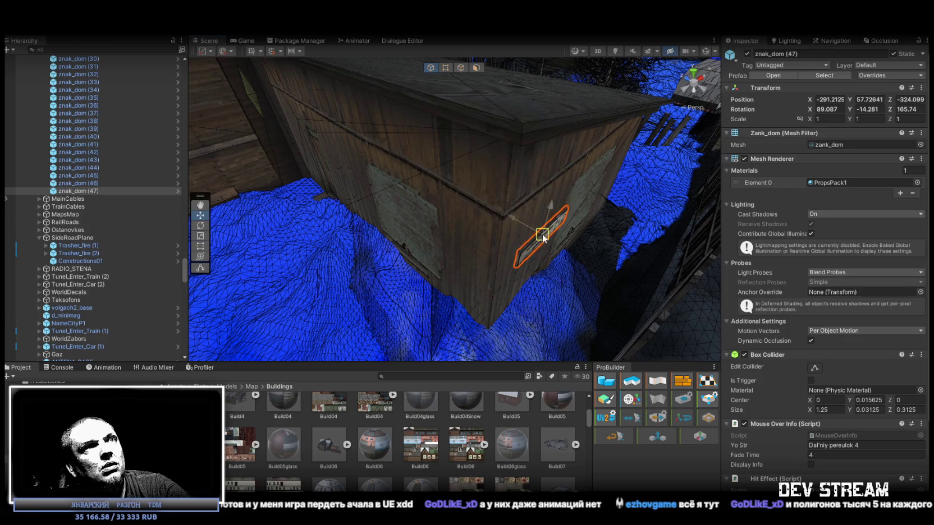
pyautogui.moveTo(534, 241)
pyautogui.mouseDown()
pyautogui.moveTo(544, 171)
pyautogui.moveTo(548, 178)
pyautogui.moveTo(502, 175)
pyautogui.moveTo(260, 135)
pyautogui.moveTo(219, 121)
pyautogui.moveTo(218, 100)
pyautogui.moveTo(476, 195)
pyautogui.moveTo(556, 185)
pyautogui.moveTo(556, 176)
pyautogui.mouseUp()
pyautogui.scroll(5, 556, 175)
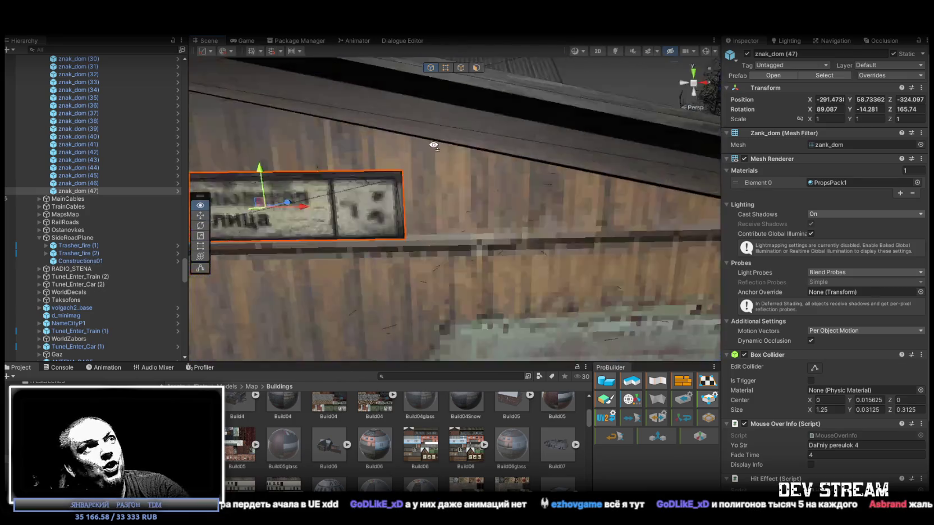
pyautogui.scroll(-10, 433, 145)
pyautogui.moveTo(549, 251)
pyautogui.mouseDown()
pyautogui.moveTo(590, 313)
pyautogui.moveTo(421, 285)
pyautogui.mouseUp()
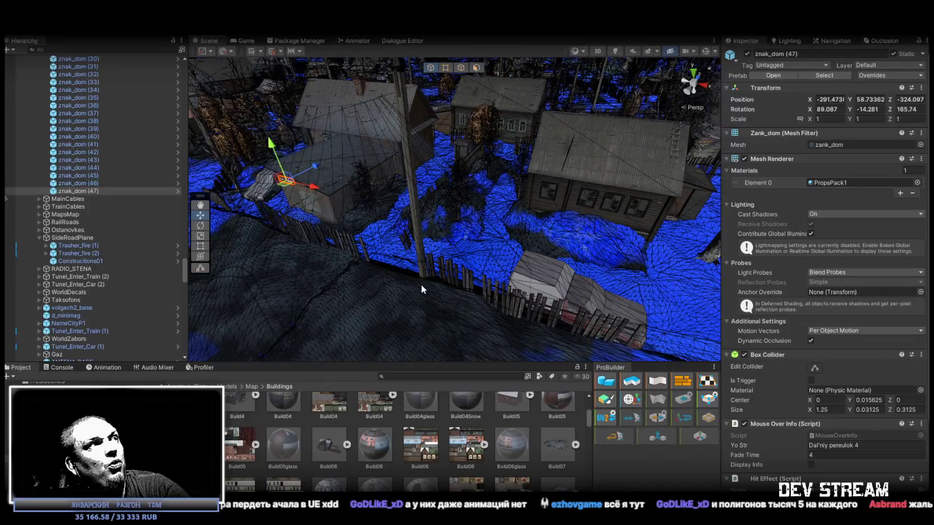
pyautogui.hotkey('ctrl', 'd')
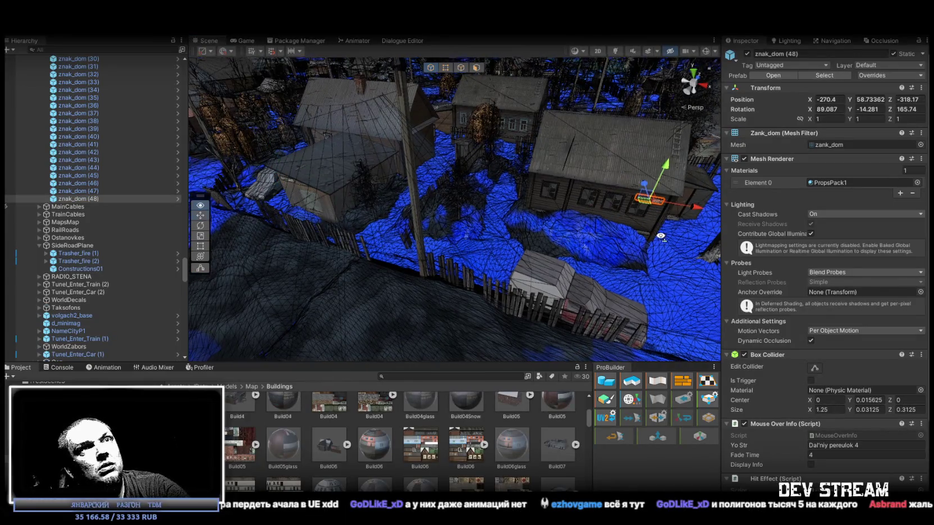
# - Move znak_dom (48) onto the dark wooden house wall just above a window
pyautogui.press('f')
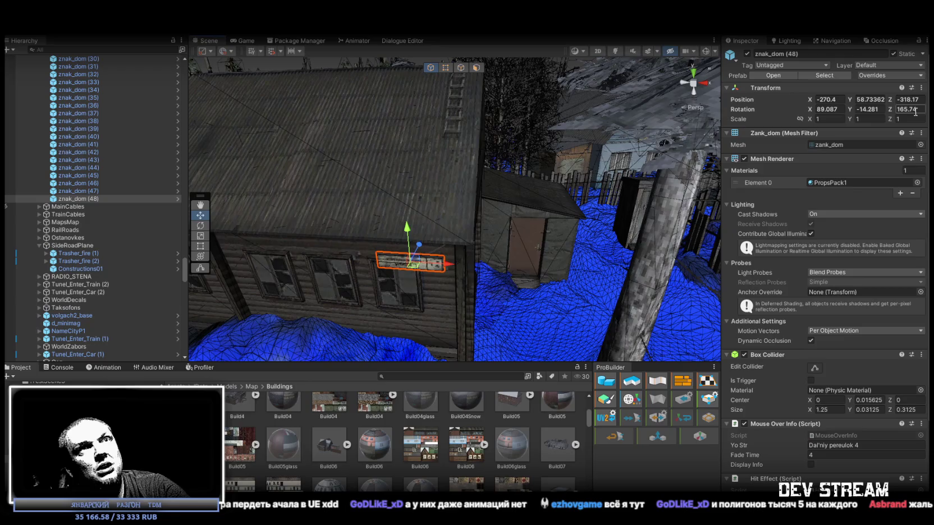
pyautogui.press('f')
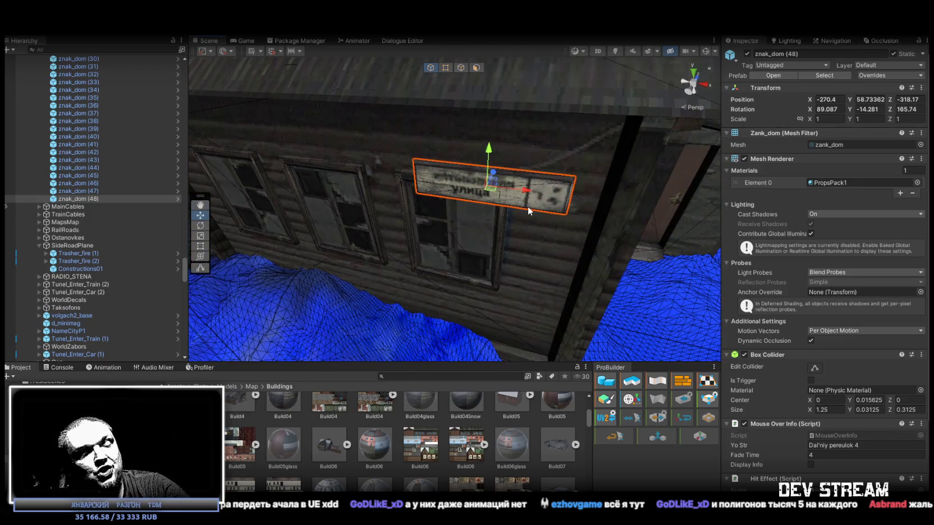
pyautogui.moveTo(492, 183)
pyautogui.mouseDown()
pyautogui.moveTo(518, 153)
pyautogui.moveTo(499, 144)
pyautogui.moveTo(498, 152)
pyautogui.mouseUp()
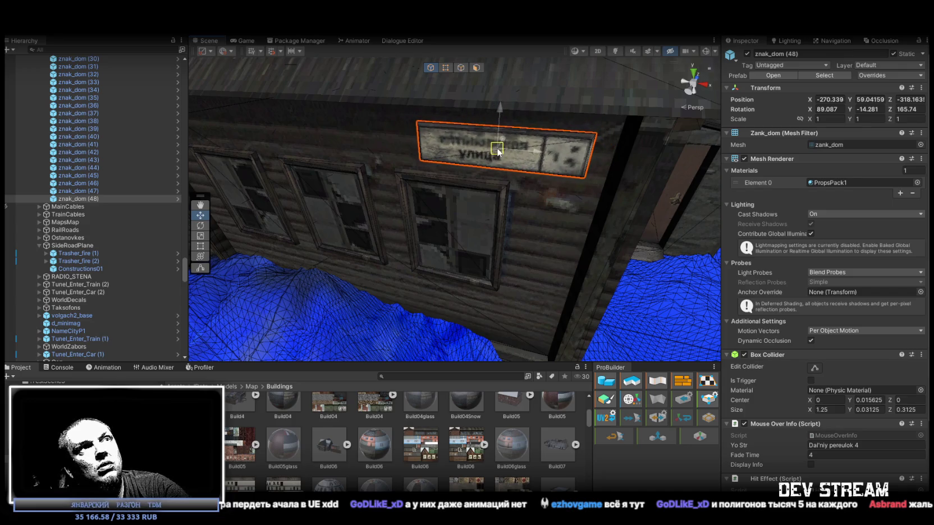
pyautogui.moveTo(531, 188)
pyautogui.keyDown('alt'); pyautogui.mouseDown()
pyautogui.moveTo(383, 160)
pyautogui.moveTo(630, 237)
pyautogui.moveTo(730, 175)
pyautogui.mouseUp(); pyautogui.keyUp('alt')
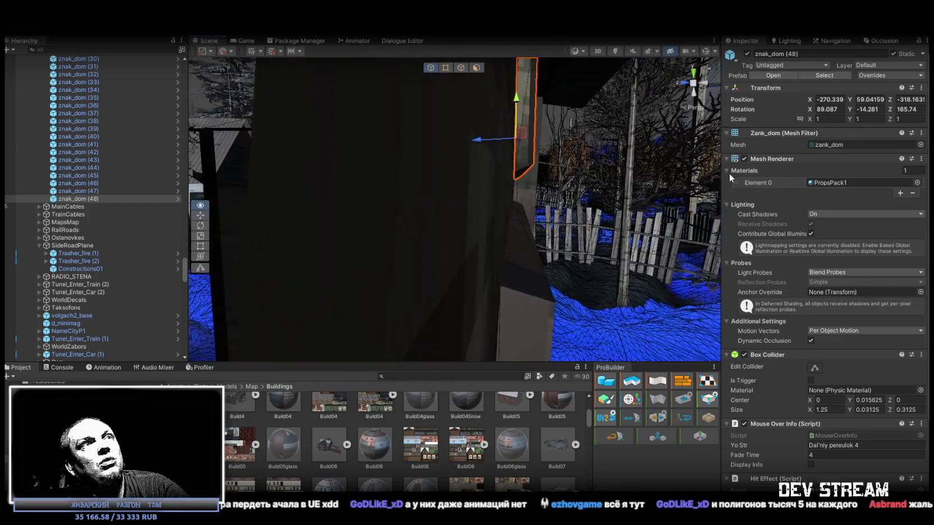
pyautogui.press('f')
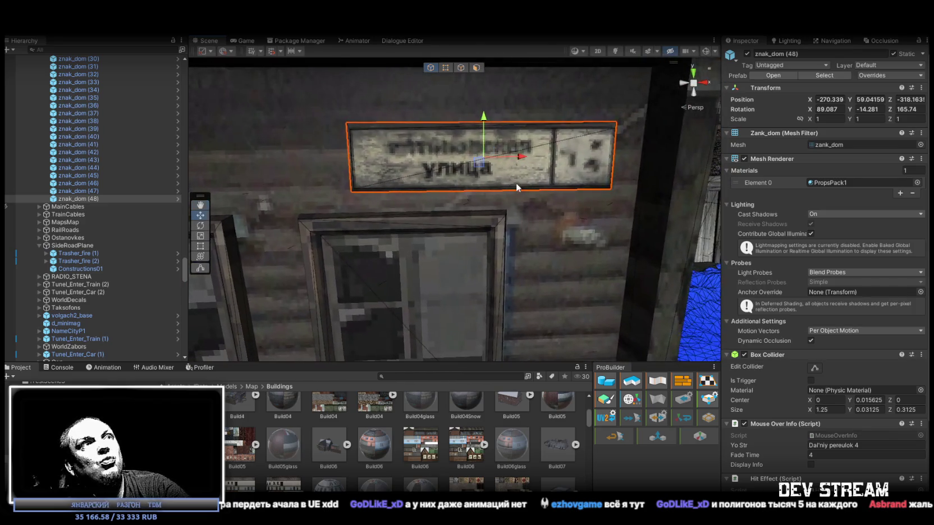
pyautogui.scroll(-3, 502, 172)
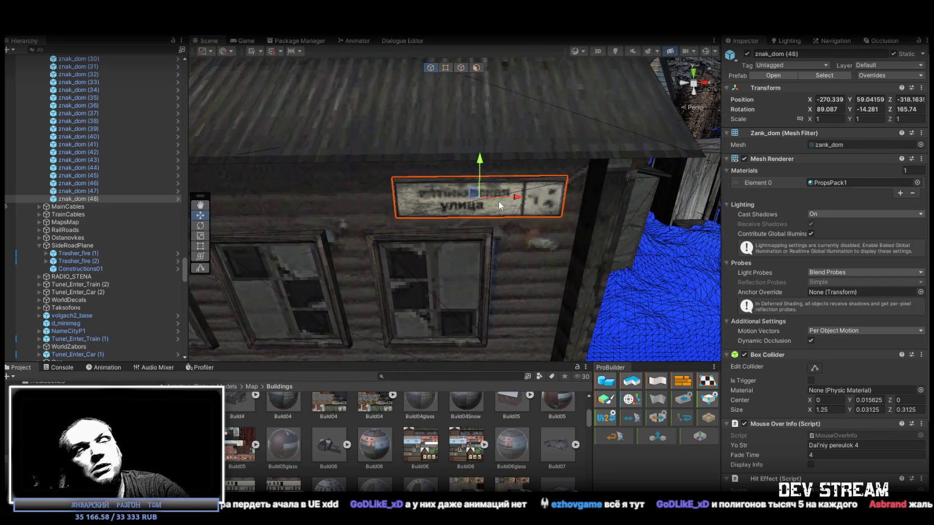
pyautogui.scroll(-3, 483, 206)
pyautogui.moveTo(465, 206)
pyautogui.mouseDown()
pyautogui.moveTo(449, 199)
pyautogui.moveTo(443, 212)
pyautogui.moveTo(282, 223)
pyautogui.moveTo(381, 324)
pyautogui.moveTo(396, 216)
pyautogui.moveTo(490, 231)
pyautogui.moveTo(462, 242)
pyautogui.moveTo(526, 268)
pyautogui.moveTo(398, 213)
pyautogui.moveTo(466, 211)
pyautogui.mouseUp()
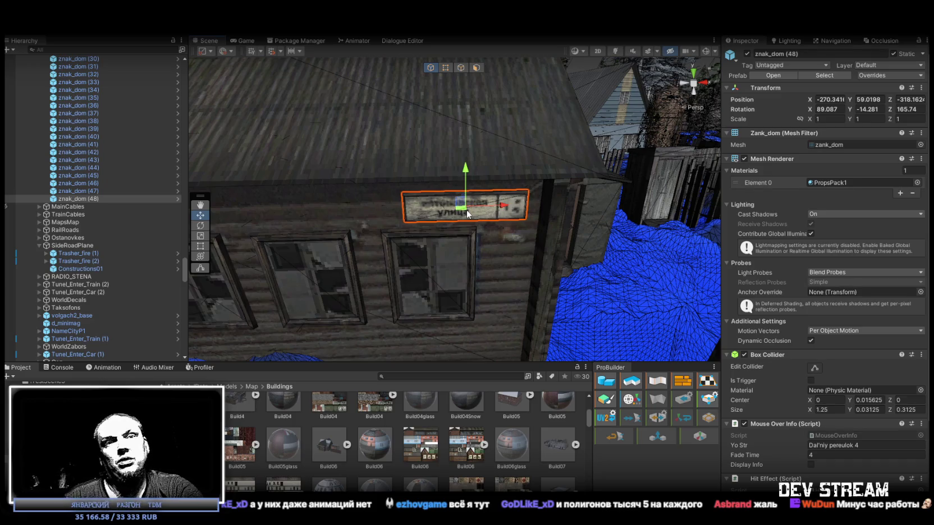
# - Rotate znak_dom (48) flush against the wall, to 85.999, -3.554, 176.799
pyautogui.moveTo(466, 212)
pyautogui.mouseDown()
pyautogui.moveTo(476, 235)
pyautogui.moveTo(492, 219)
pyautogui.moveTo(466, 199)
pyautogui.moveTo(627, 206)
pyautogui.mouseUp()
pyautogui.press('e')
pyautogui.moveTo(605, 176)
pyautogui.mouseDown()
pyautogui.moveTo(600, 213)
pyautogui.moveTo(601, 205)
pyautogui.moveTo(540, 216)
pyautogui.moveTo(472, 192)
pyautogui.mouseUp()
pyautogui.press('w')
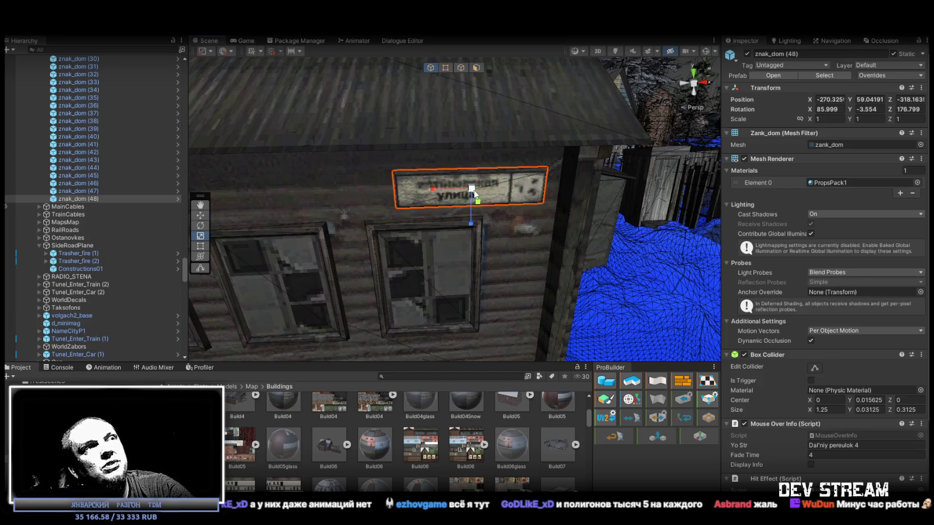
pyautogui.press('e')
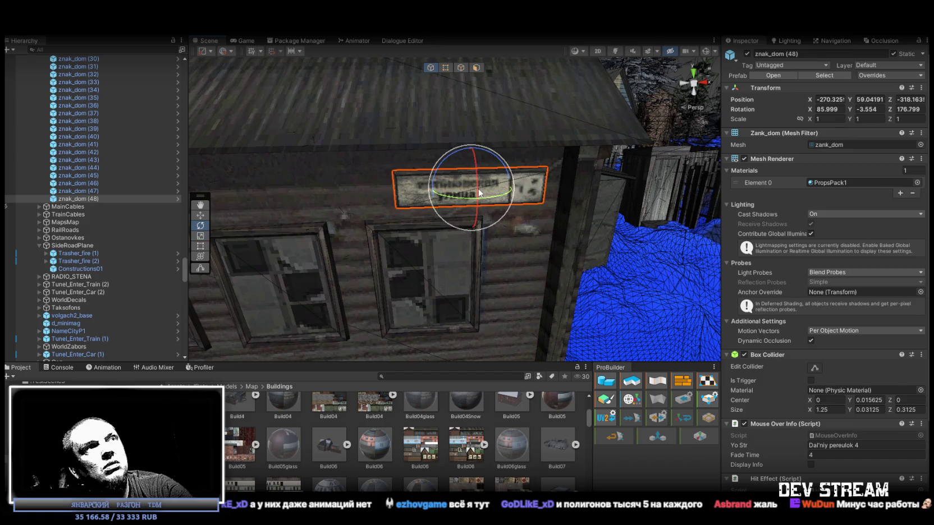
pyautogui.moveTo(478, 187)
pyautogui.mouseDown()
pyautogui.moveTo(449, 169)
pyautogui.moveTo(313, 250)
pyautogui.mouseUp()
pyautogui.hotkey('ctrl', 'z')
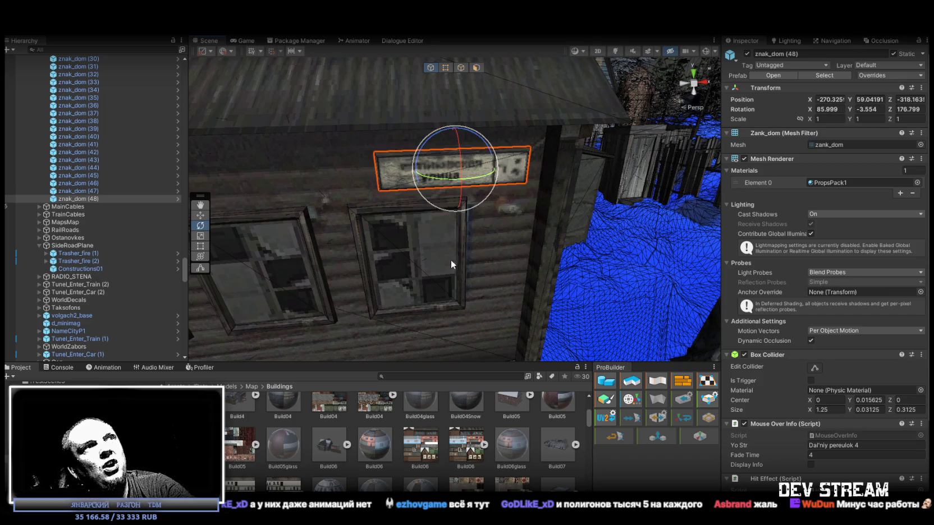
pyautogui.moveTo(428, 241); pyautogui.dragTo(402, 291)
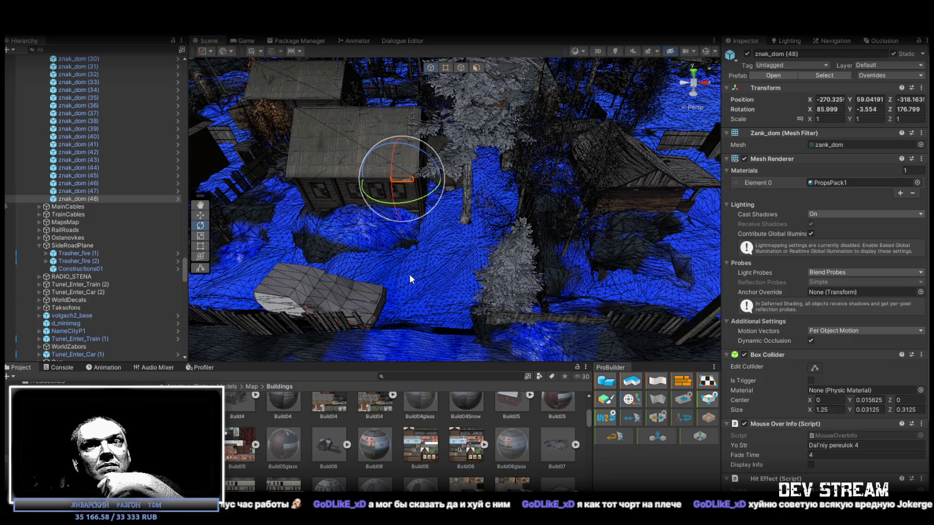
pyautogui.moveTo(476, 285)
pyautogui.mouseDown()
pyautogui.moveTo(393, 253)
pyautogui.moveTo(335, 214)
pyautogui.moveTo(431, 168)
pyautogui.moveTo(703, 171)
pyautogui.moveTo(654, 194)
pyautogui.moveTo(427, 246)
pyautogui.moveTo(500, 259)
pyautogui.moveTo(489, 257)
pyautogui.moveTo(497, 239)
pyautogui.moveTo(411, 264)
pyautogui.moveTo(427, 268)
pyautogui.mouseUp()
# - Duplicate the sign as znak_dom (49) and move it onto the brick house wall
pyautogui.hotkey('ctrl', 'd')
pyautogui.press('w')
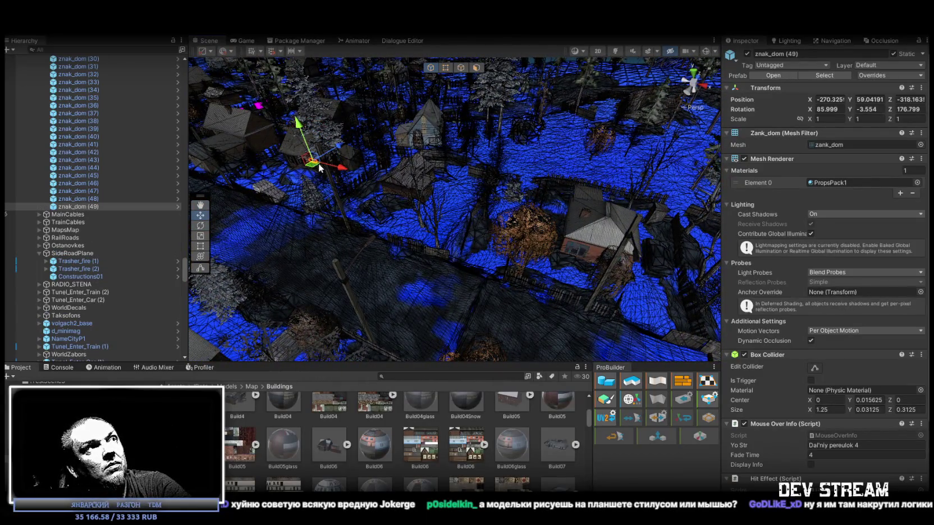
pyautogui.moveTo(663, 261); pyautogui.dragTo(654, 201)
pyautogui.scroll(5, 654, 201)
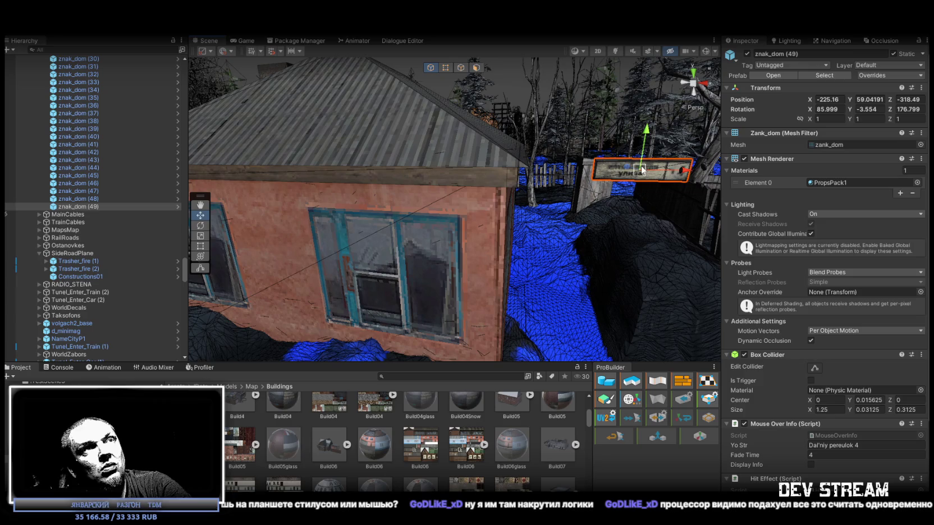
pyautogui.moveTo(643, 170); pyautogui.dragTo(499, 216)
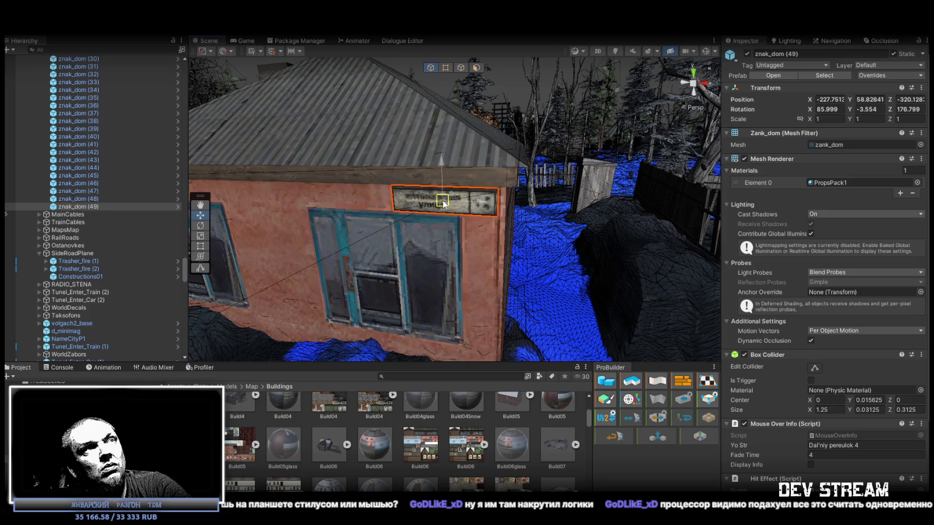
# - Rotate znak_dom (49) flat on the brick wall, then duplicate it as znak_dom (50)
pyautogui.moveTo(503, 195)
pyautogui.mouseDown()
pyautogui.moveTo(409, 158)
pyautogui.moveTo(346, 163)
pyautogui.moveTo(461, 192)
pyautogui.moveTo(714, 184)
pyautogui.mouseUp()
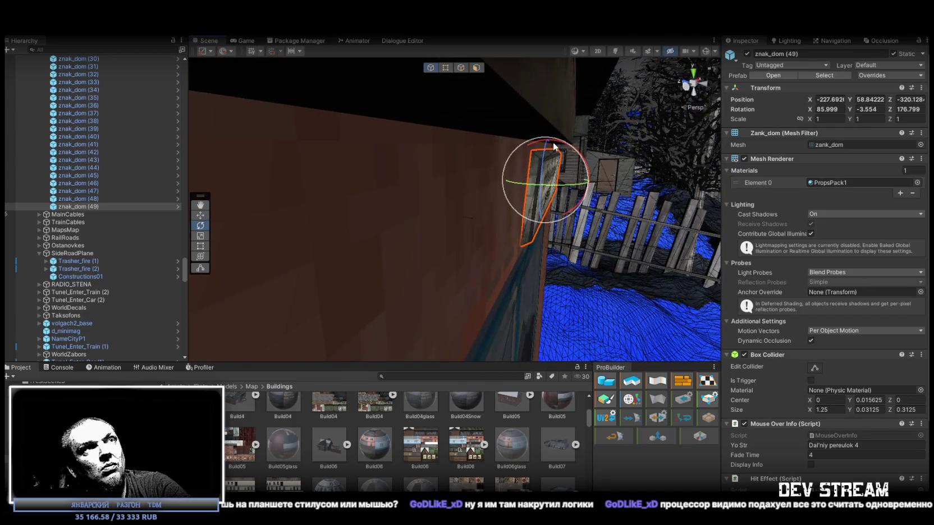
pyautogui.moveTo(552, 143); pyautogui.dragTo(550, 145)
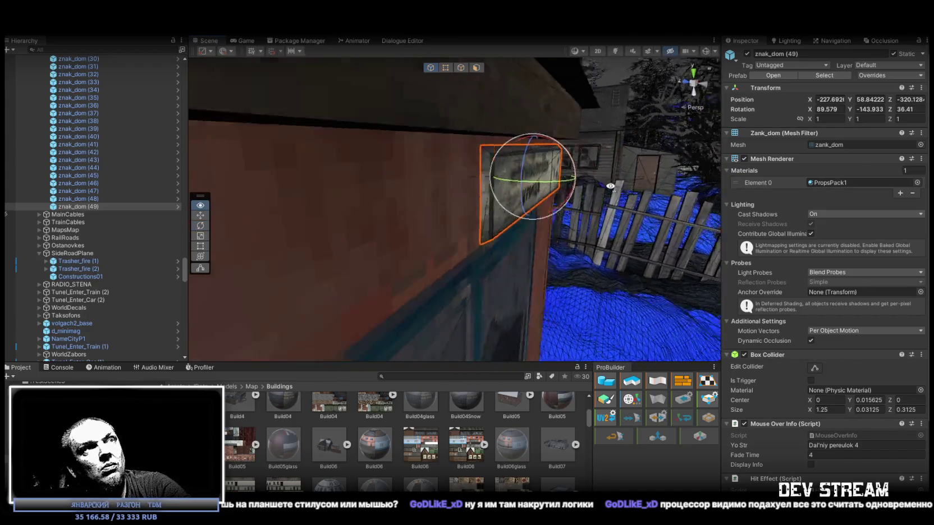
pyautogui.press('w')
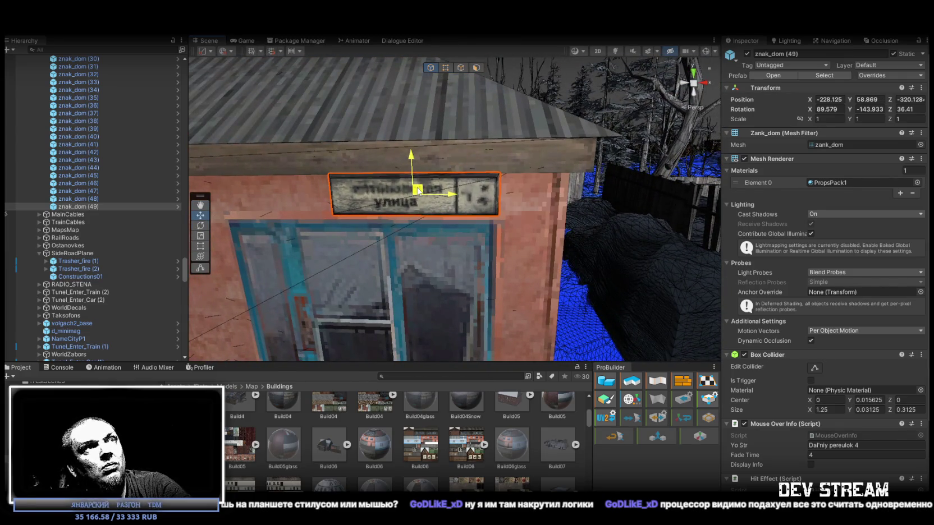
pyautogui.moveTo(418, 189); pyautogui.dragTo(505, 218)
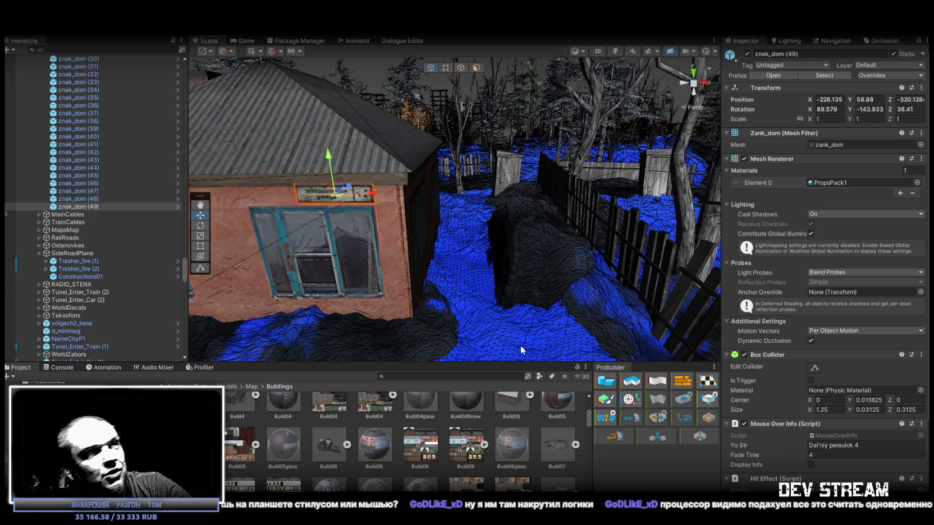
pyautogui.moveTo(639, 149)
pyautogui.mouseDown()
pyautogui.moveTo(513, 225)
pyautogui.moveTo(475, 206)
pyautogui.moveTo(410, 346)
pyautogui.moveTo(355, 240)
pyautogui.mouseUp()
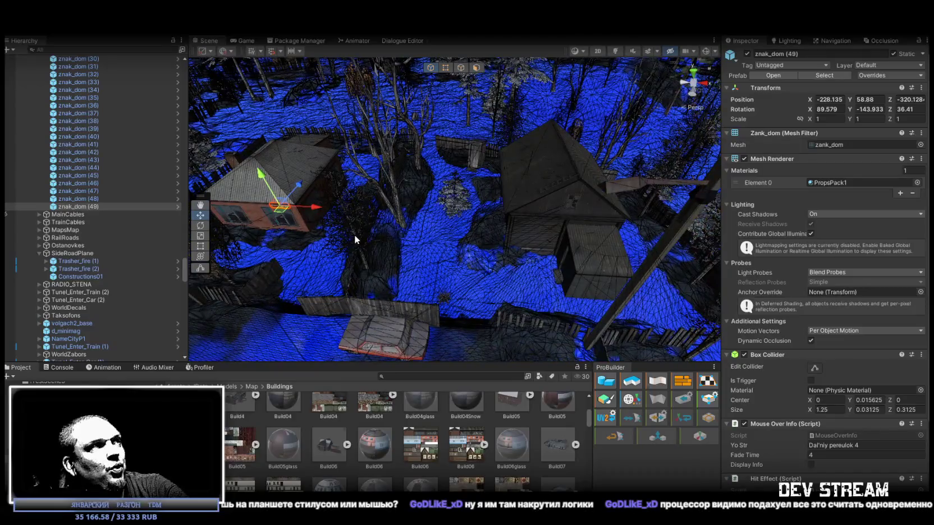
pyautogui.hotkey('ctrl', 'd')
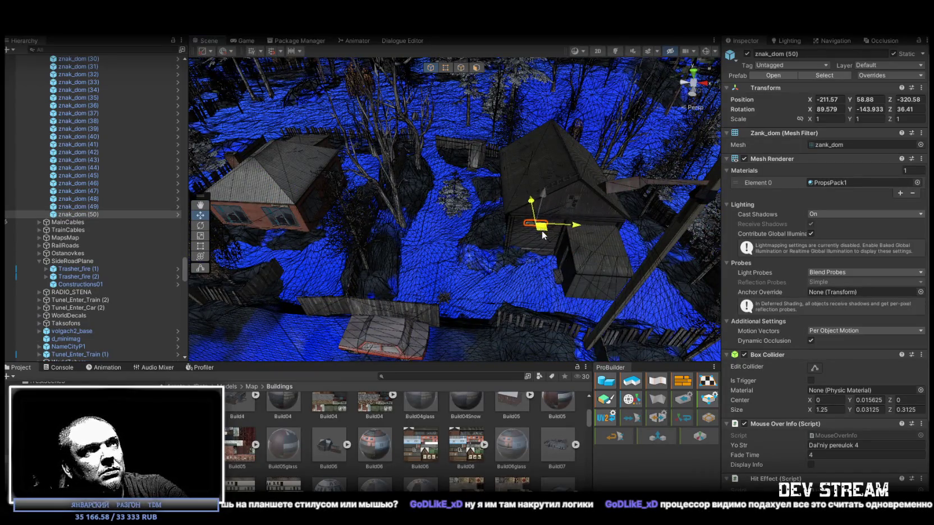
# - Frame the new znak_dom (50) sign and orbit to view it head-on
pyautogui.press('f')
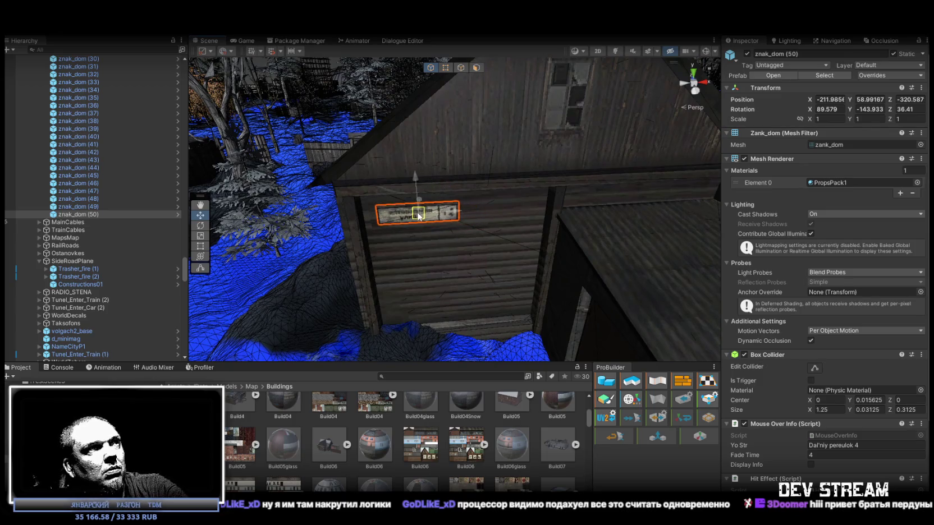
pyautogui.moveTo(415, 214)
pyautogui.mouseDown()
pyautogui.moveTo(490, 171)
pyautogui.moveTo(283, 240)
pyautogui.moveTo(496, 250)
pyautogui.moveTo(536, 282)
pyautogui.moveTo(241, 286)
pyautogui.moveTo(281, 273)
pyautogui.moveTo(625, 262)
pyautogui.moveTo(570, 193)
pyautogui.moveTo(510, 159)
pyautogui.mouseUp()
pyautogui.scroll(3, 452, 192)
# - Duplicate the sign as znak_dom (51) and set its rotation to 90 degrees
pyautogui.hotkey('ctrl', 'd')
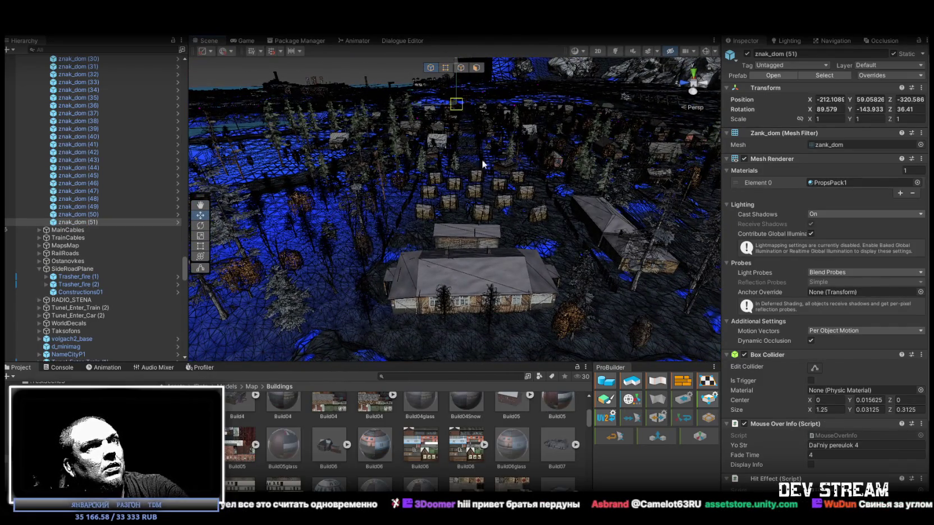
pyautogui.moveTo(527, 312)
pyautogui.mouseDown()
pyautogui.moveTo(551, 312)
pyautogui.moveTo(532, 316)
pyautogui.mouseUp()
pyautogui.press('e')
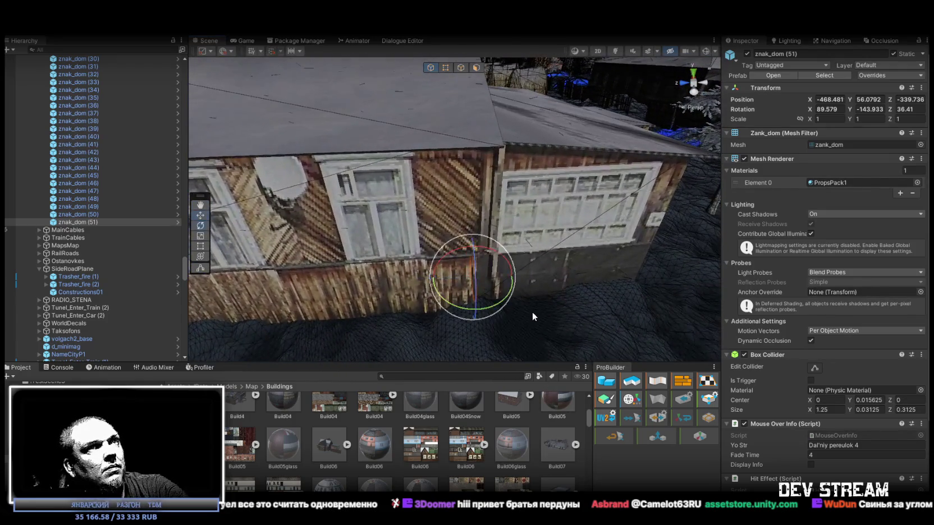
pyautogui.moveTo(408, 312)
pyautogui.mouseDown()
pyautogui.moveTo(382, 307)
pyautogui.moveTo(487, 249)
pyautogui.moveTo(488, 264)
pyautogui.mouseUp()
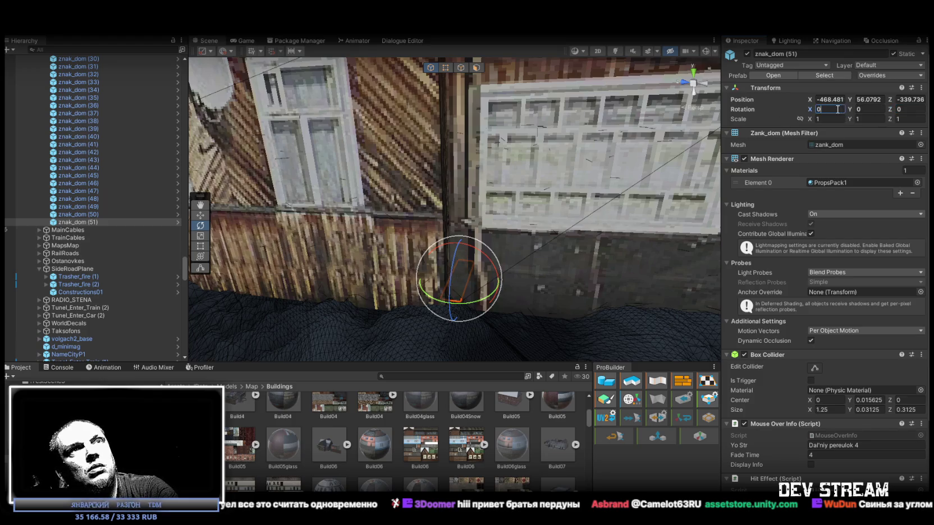
pyautogui.press('Return')
# - Move znak_dom (51) onto the patterned wooden wall above the window, at X -469.039
pyautogui.press('w')
pyautogui.moveTo(402, 270); pyautogui.dragTo(405, 273)
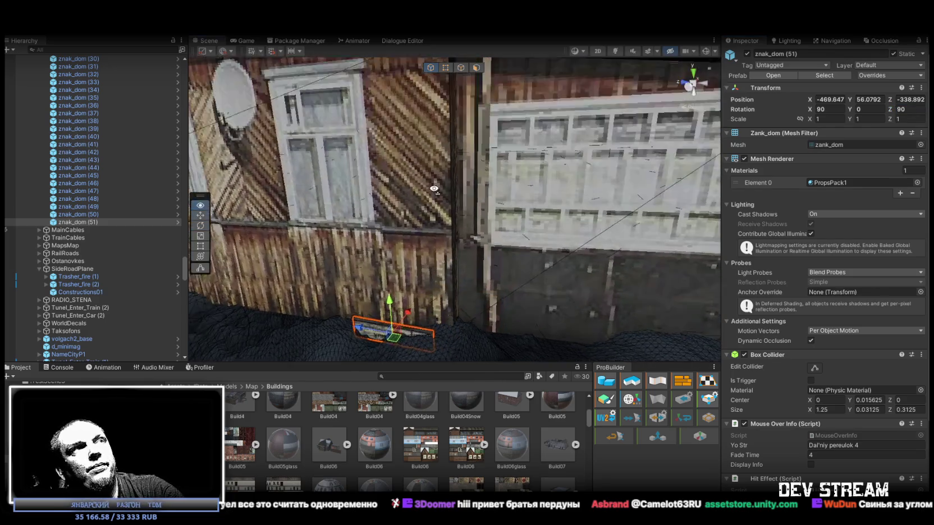
pyautogui.scroll(-5, 426, 275)
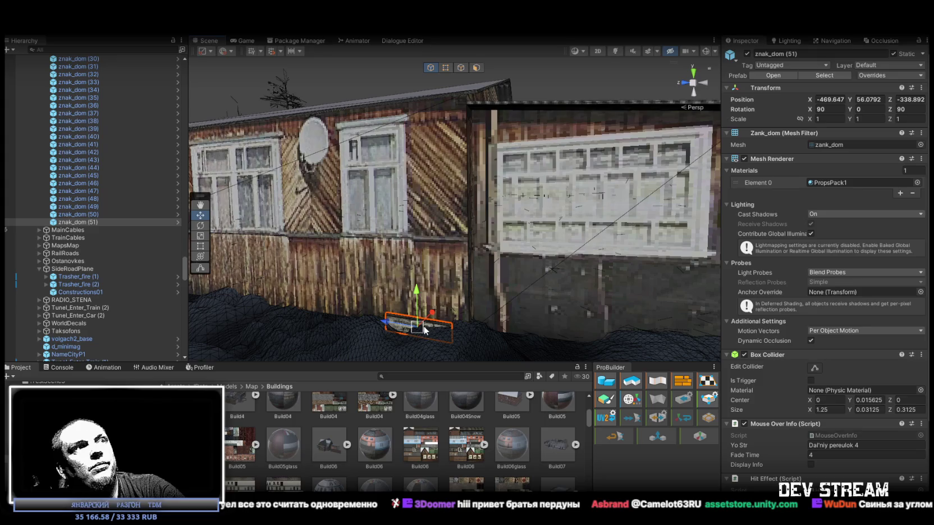
pyautogui.moveTo(434, 123)
pyautogui.mouseDown()
pyautogui.moveTo(323, 142)
pyautogui.moveTo(417, 175)
pyautogui.moveTo(477, 180)
pyautogui.moveTo(511, 140)
pyautogui.moveTo(469, 158)
pyautogui.moveTo(471, 146)
pyautogui.moveTo(477, 179)
pyautogui.moveTo(428, 121)
pyautogui.moveTo(372, 107)
pyautogui.moveTo(422, 188)
pyautogui.moveTo(675, 181)
pyautogui.moveTo(482, 289)
pyautogui.moveTo(421, 207)
pyautogui.moveTo(617, 252)
pyautogui.moveTo(644, 108)
pyautogui.moveTo(505, 89)
pyautogui.moveTo(477, 71)
pyautogui.moveTo(482, 85)
pyautogui.mouseUp()
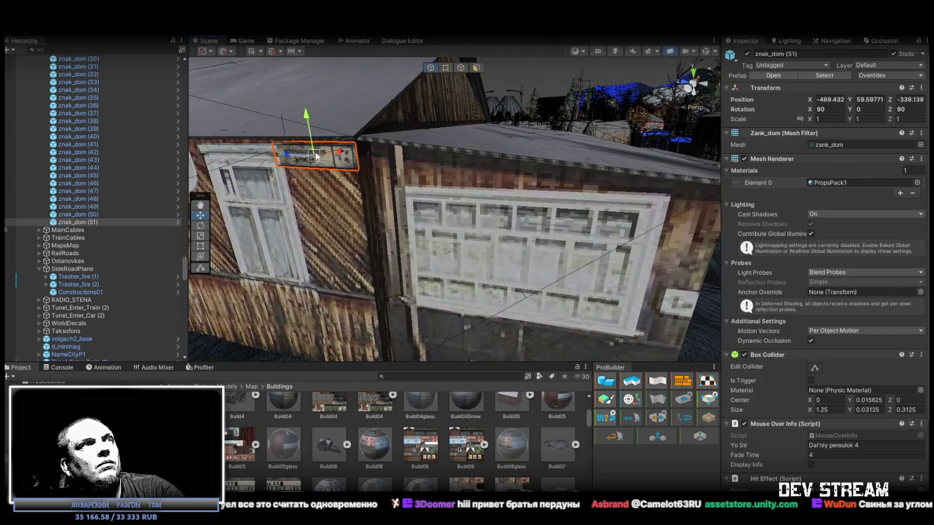
pyautogui.moveTo(444, 171)
pyautogui.mouseDown()
pyautogui.moveTo(432, 143)
pyautogui.moveTo(447, 162)
pyautogui.moveTo(411, 186)
pyautogui.moveTo(313, 190)
pyautogui.moveTo(465, 239)
pyautogui.moveTo(670, 178)
pyautogui.moveTo(850, 177)
pyautogui.moveTo(856, 129)
pyautogui.moveTo(878, 143)
pyautogui.moveTo(271, 162)
pyautogui.moveTo(594, 150)
pyautogui.moveTo(568, 140)
pyautogui.mouseUp()
pyautogui.scroll(3, 446, 171)
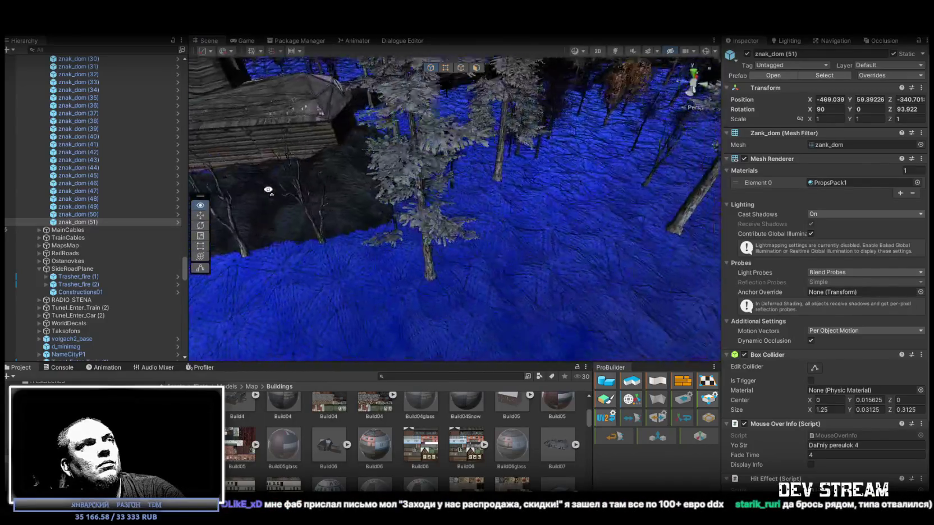